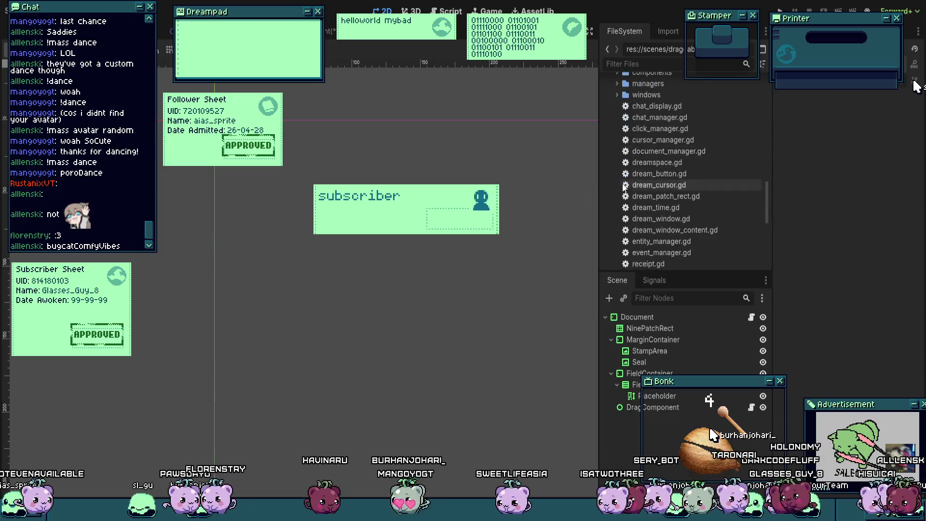
Step: Save the Dreamspace scene and bring up its dreamspace.gd script
left_click(326, 33)
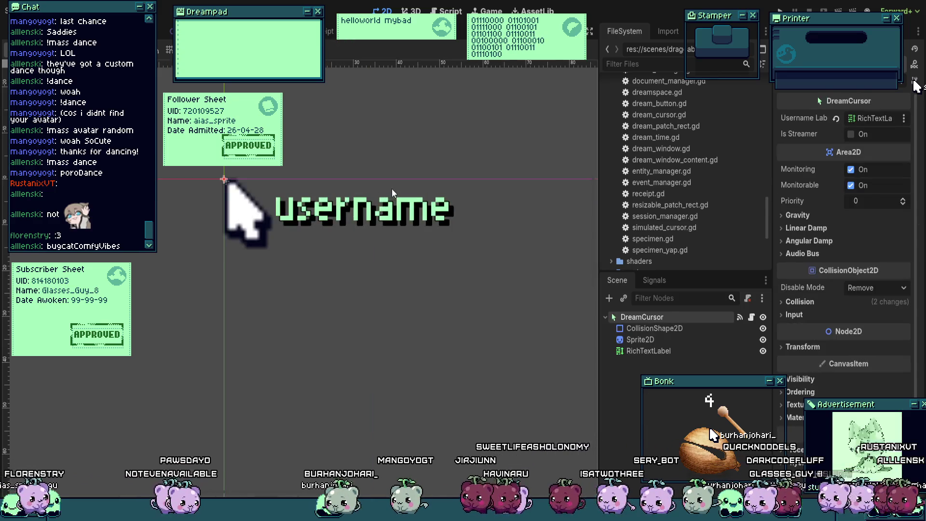
left_click(331, 32)
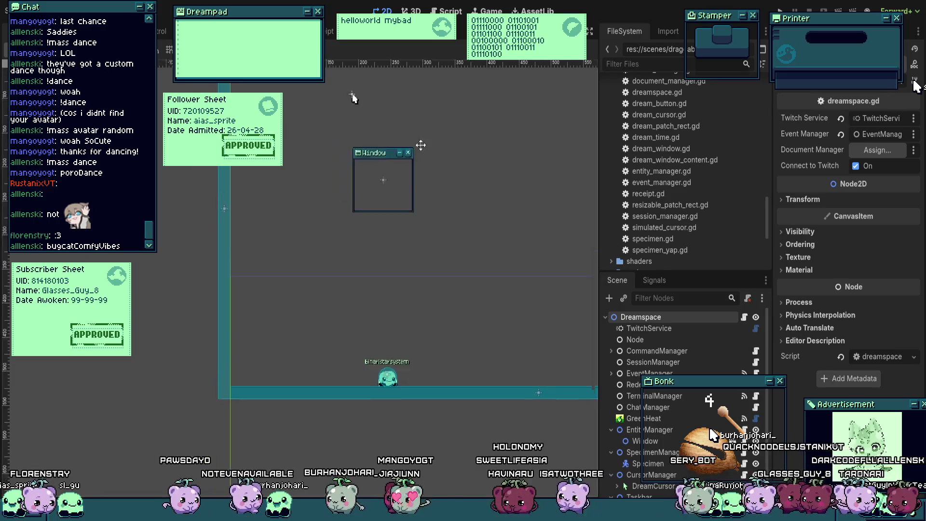
key("ctrl+s")
left_click(744, 317)
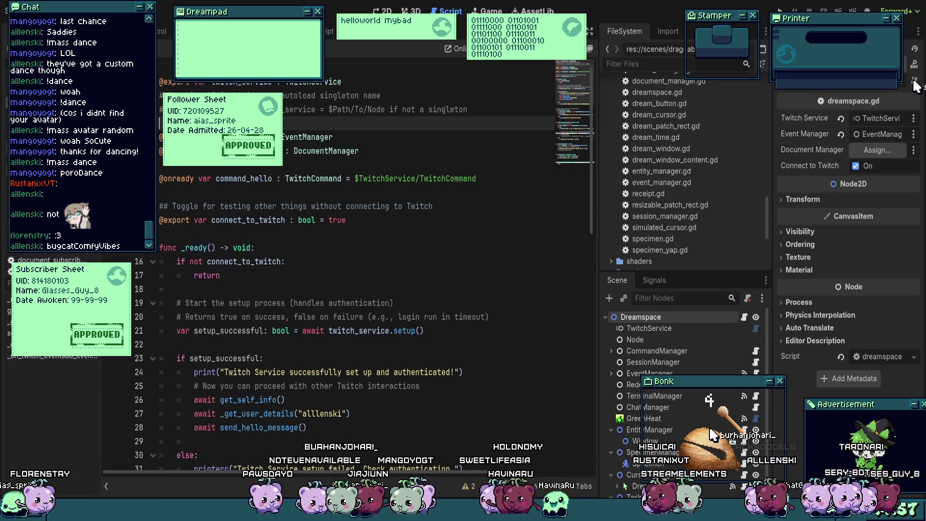
Step: Move between the open scripts and scenes, then reopen the Dreamspace scene from FileSystem
key("alt+Left")
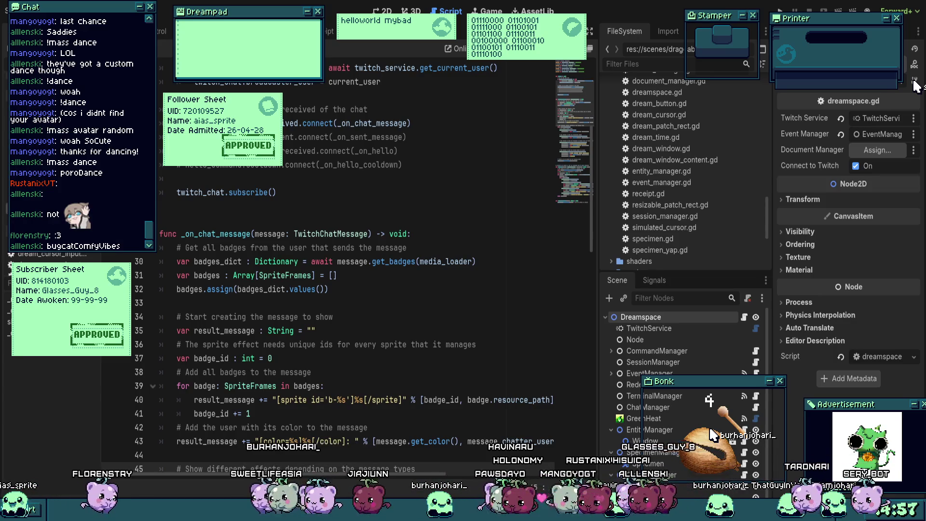
key("ctrl+Tab")
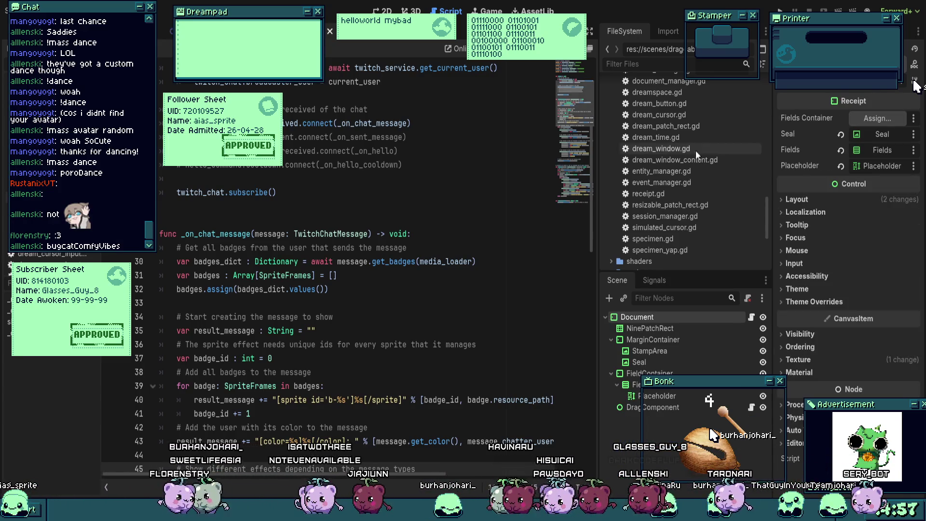
scroll(695, 152, "up", 5)
scroll(695, 152, "down", 5)
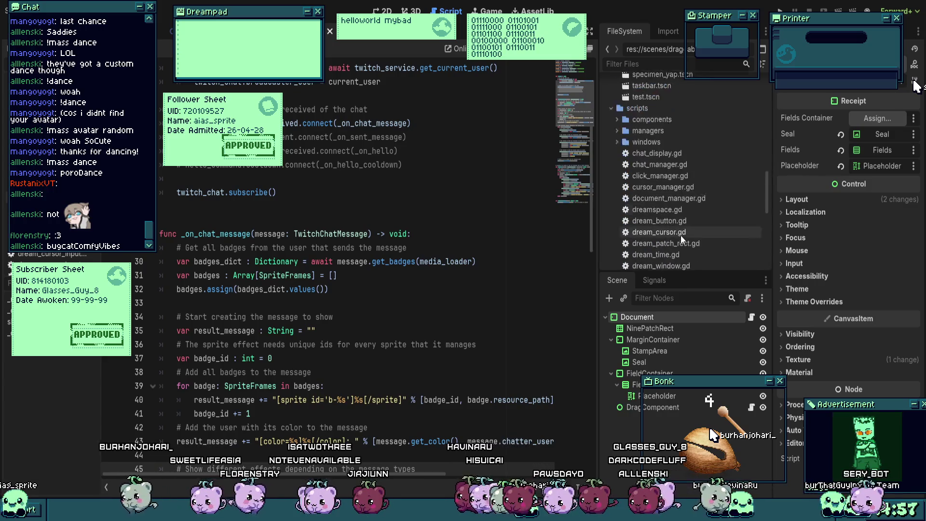
scroll(681, 236, "up", 6)
double_click(667, 156)
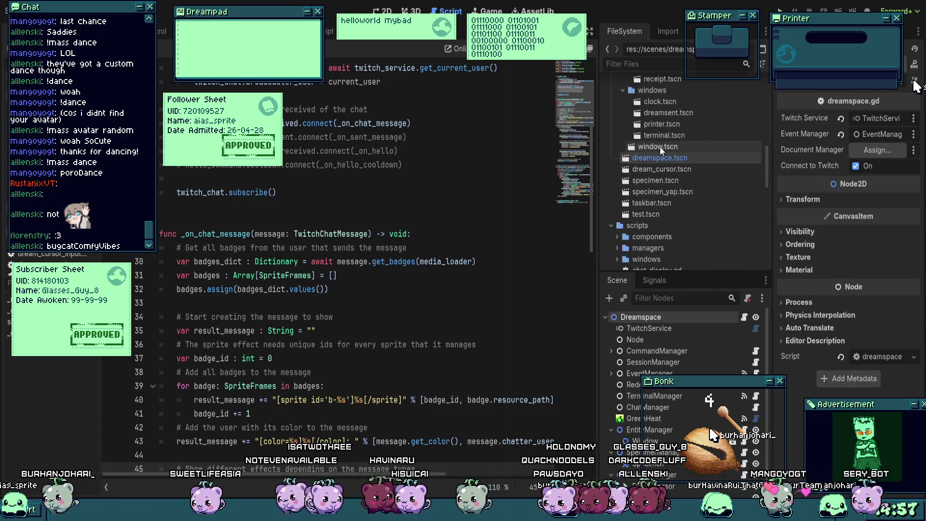
Step: Open printer.tscn and its script, then go back to the receipt scene tab
scroll(660, 147, "up", 1)
double_click(661, 148)
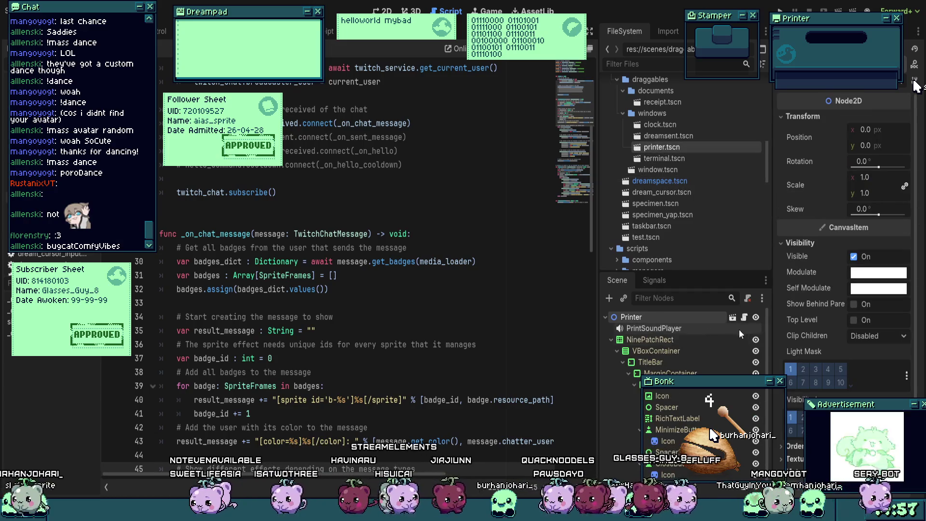
left_click(745, 317)
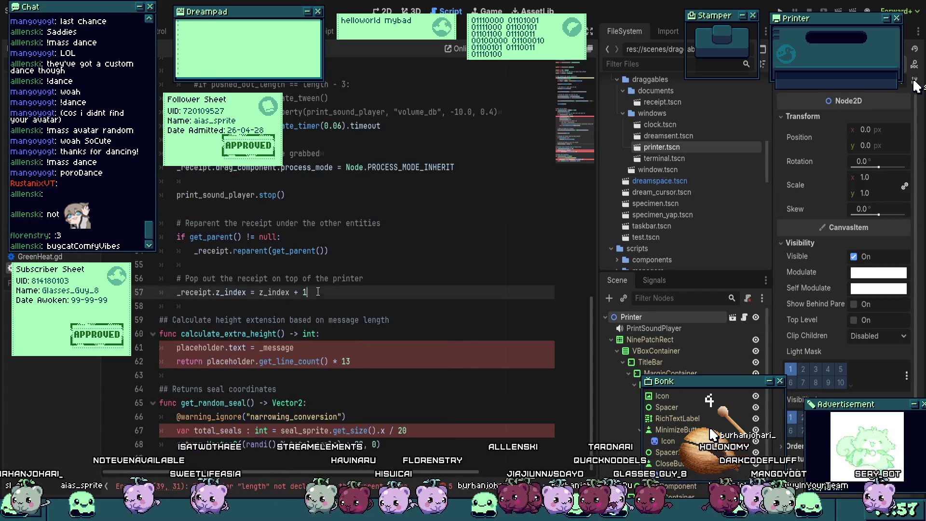
left_click(399, 376)
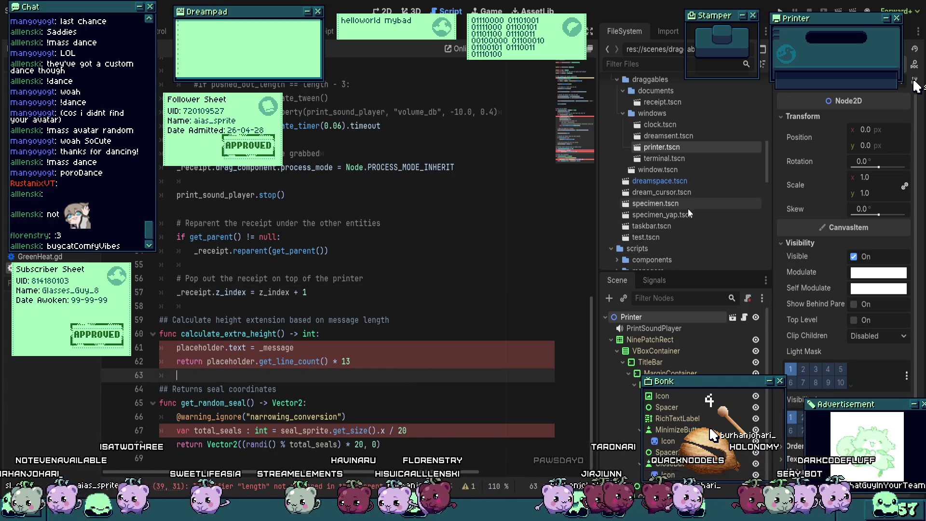
left_click(311, 31)
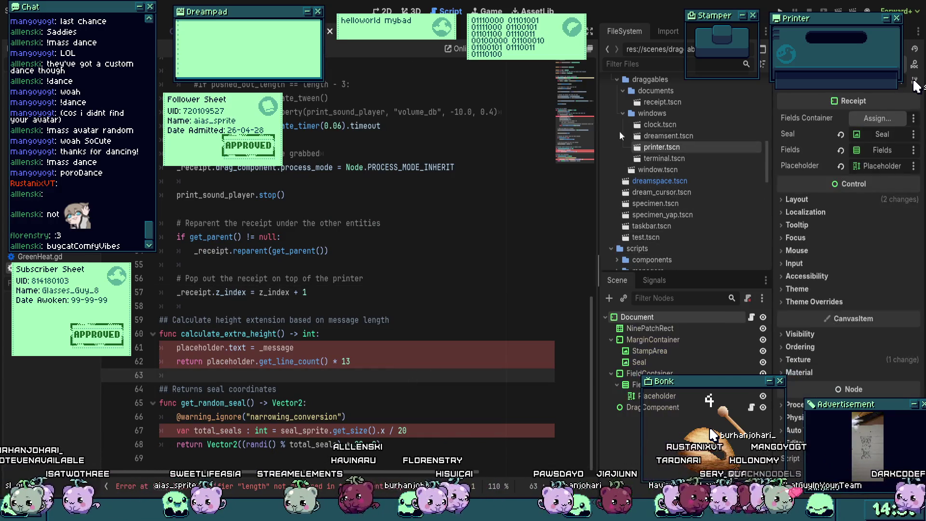
Step: Check the receipt document script's generate_seal line, then return to the printer script
left_click(751, 317)
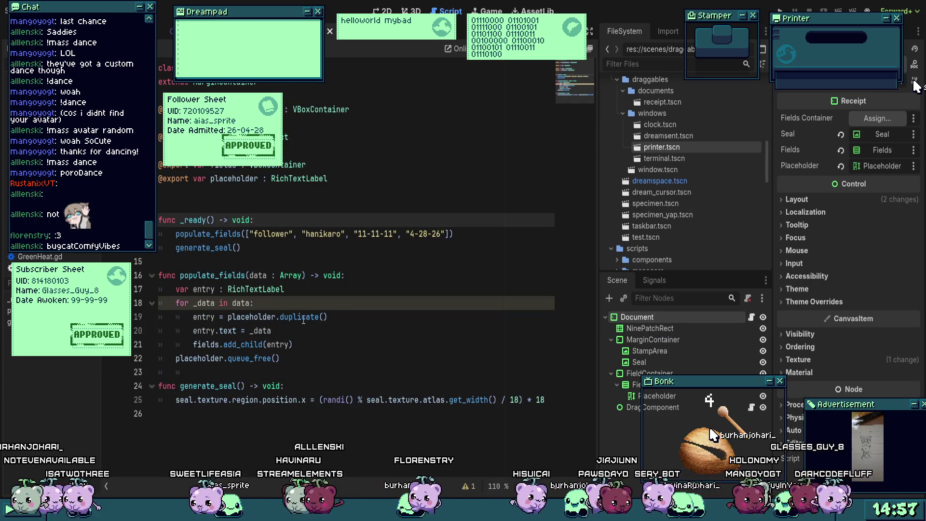
left_click(261, 401)
key("ctrl+Tab")
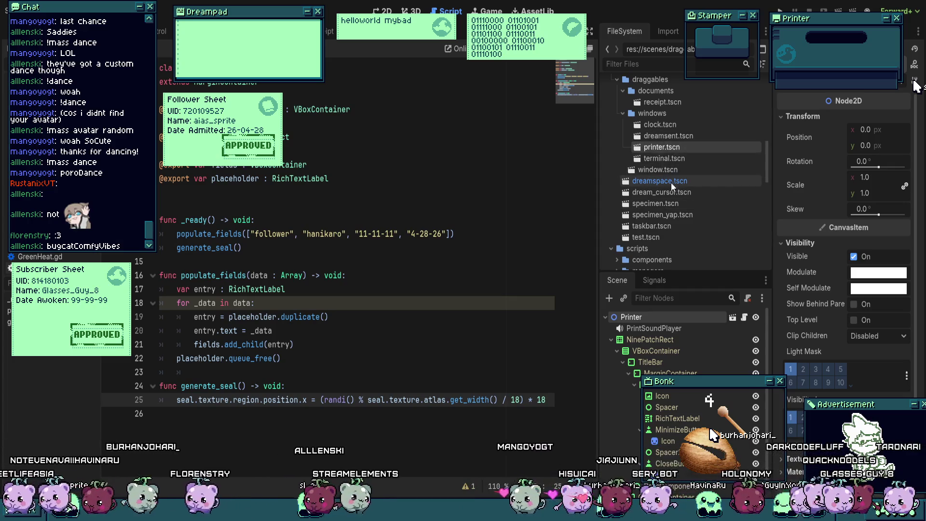
left_click(744, 317)
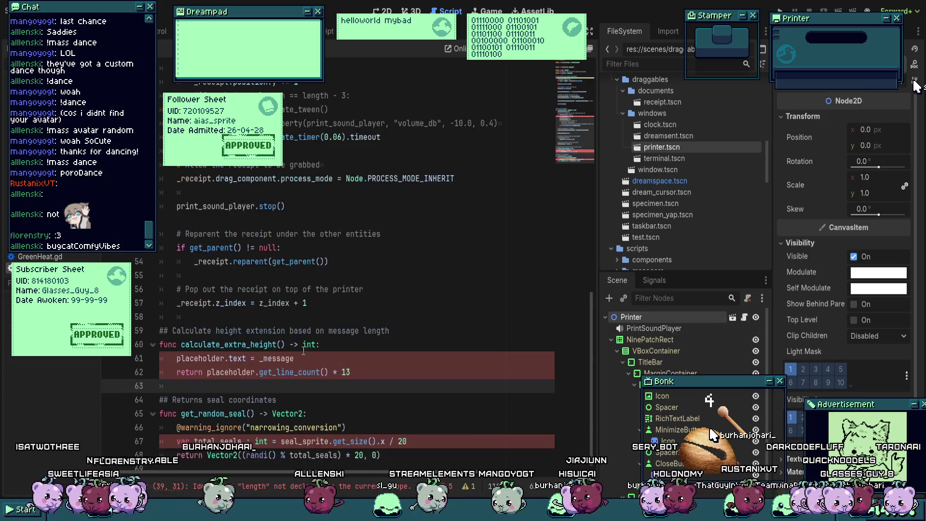
Step: Delete the get_random_seal and calculate_extra_height functions from the printer script
left_click_drag(389, 453, 120, 384)
key("Delete")
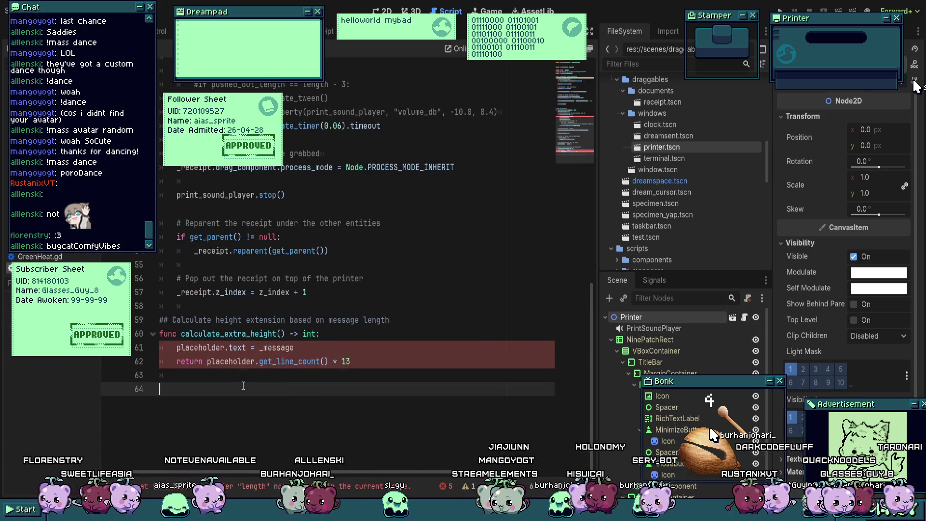
key("shift+Up")
key("shift+Up")
key("shift+Up")
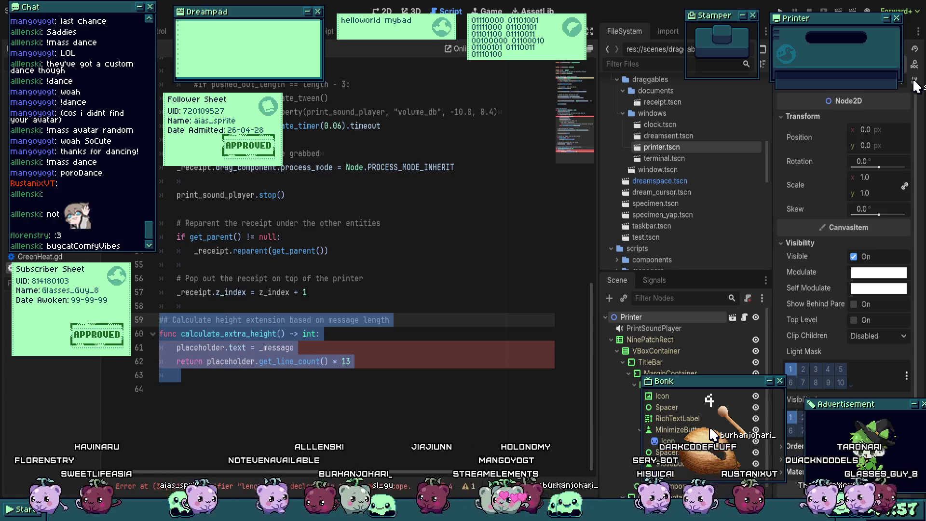
key("Delete")
scroll(336, 314, "up", 8)
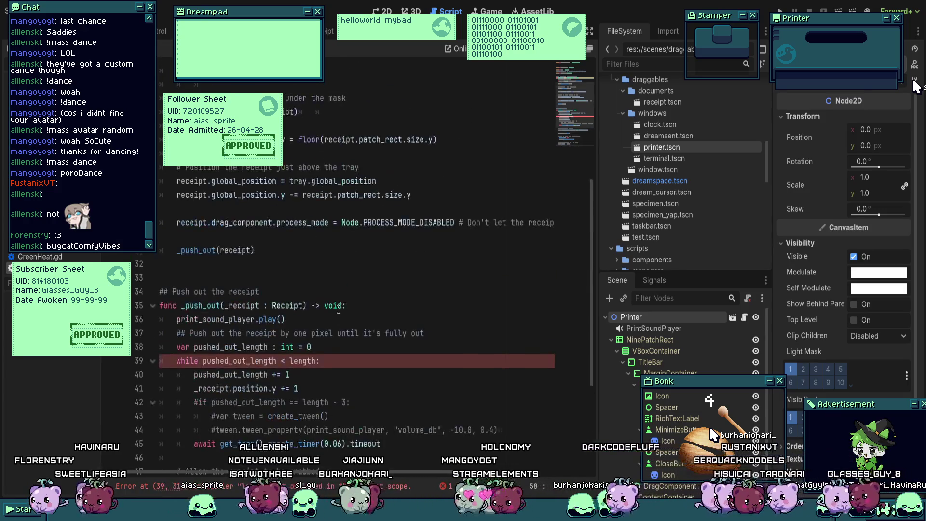
scroll(336, 313, "down", 2)
left_click(256, 278)
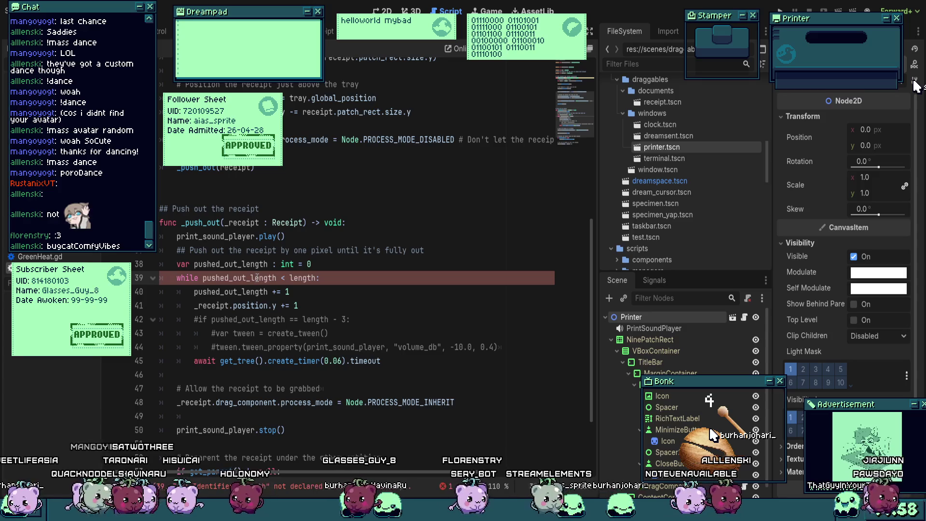
left_click(371, 250)
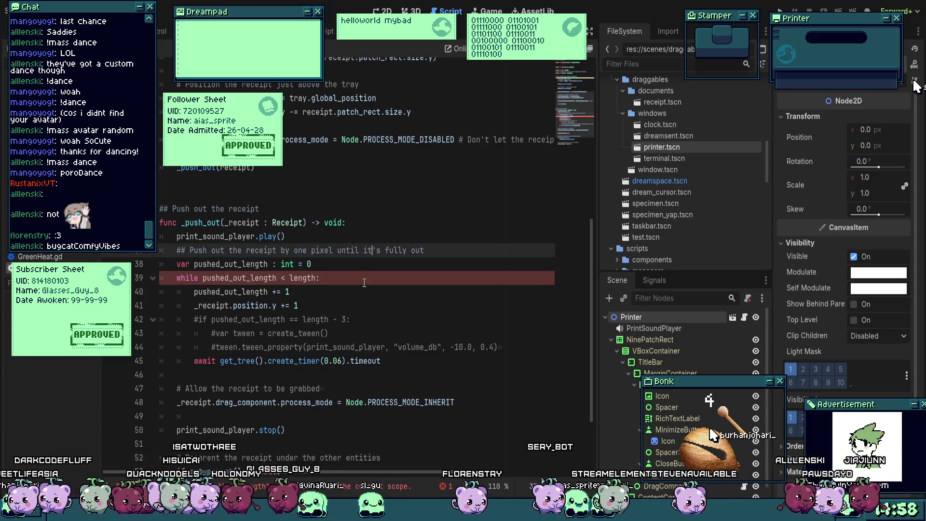
Step: Insert line 38 'var length = receipt.s' below the push-out comment, correcting the typos
double_click(304, 278)
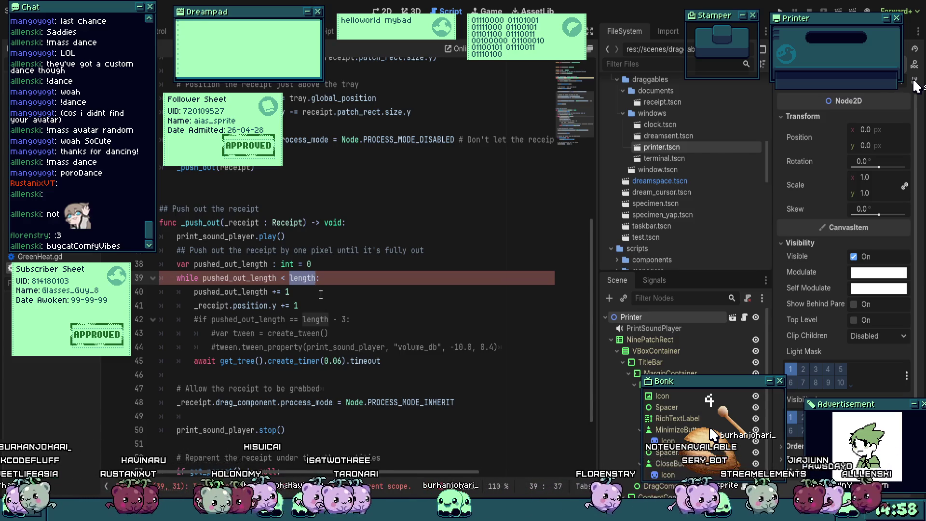
key("Up")
key("Up")
key("Up")
left_click(452, 252)
key("Return")
type("var lengthg =")
key("BackSpace")
key("BackSpace")
key("BackSpace")
type("length")
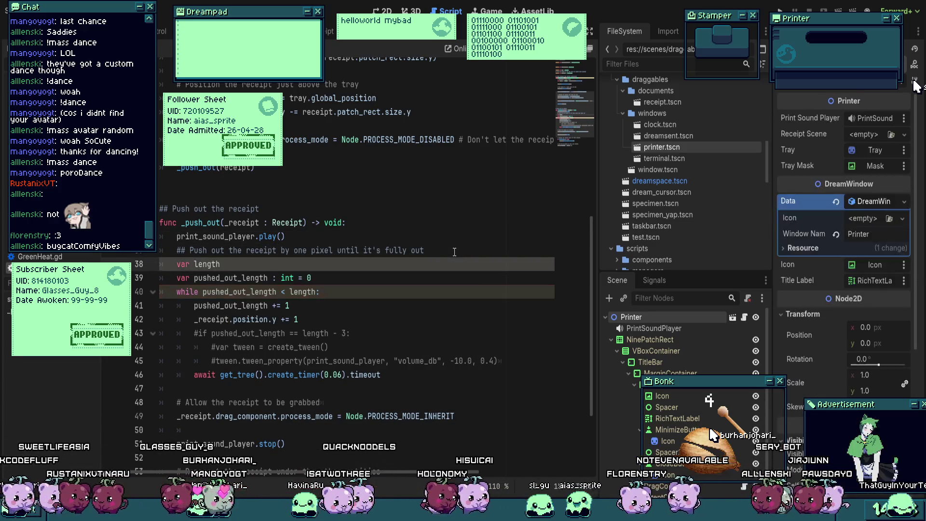
type(" = receipt.p")
key("BackSpace")
type("s")
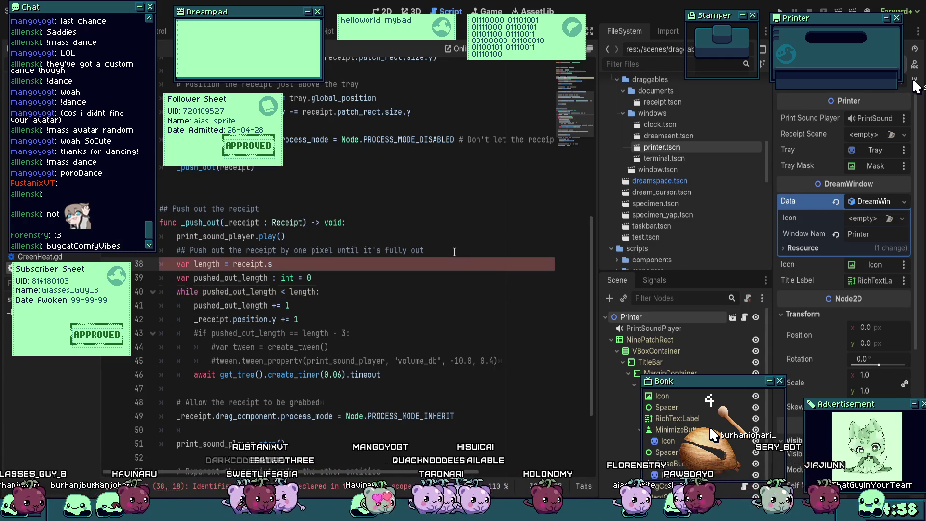
left_click(652, 339)
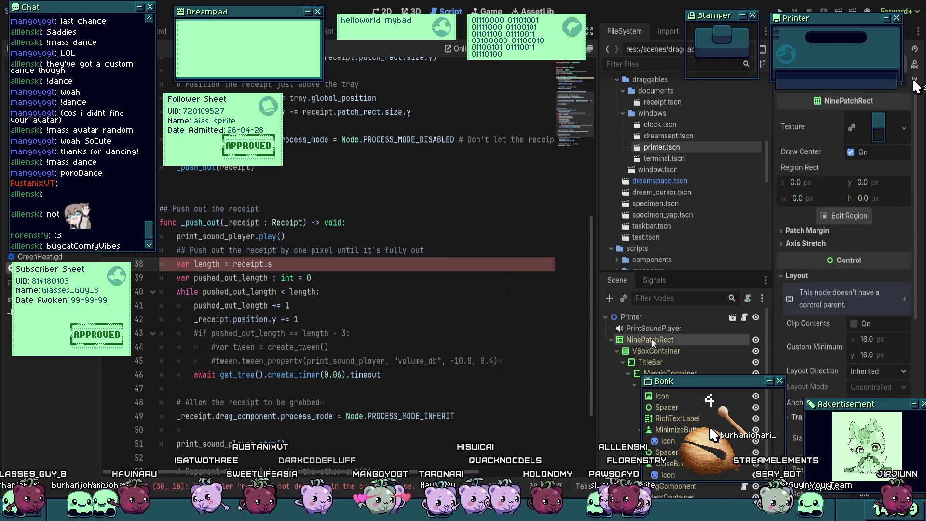
Step: Read the receipt document's Layout Transform size (135 x 34), then return to the printer script
left_click(731, 318)
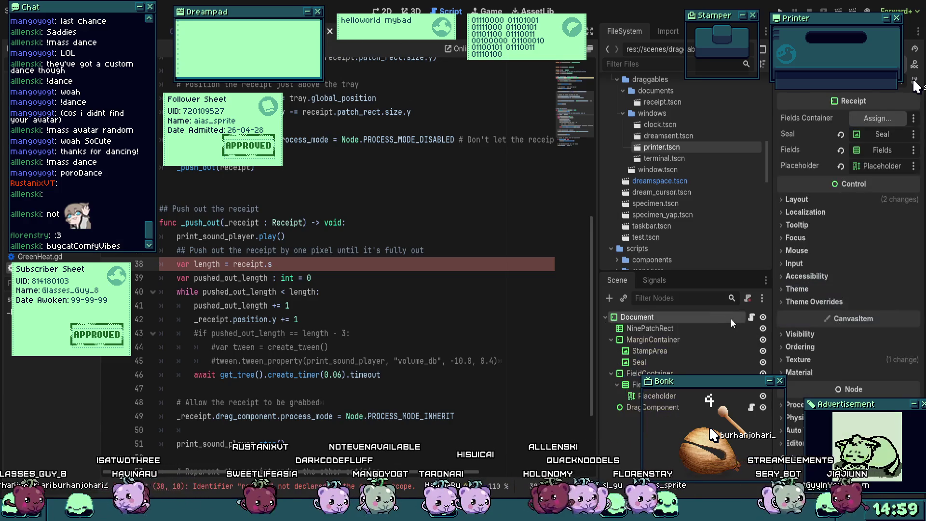
left_click(752, 316)
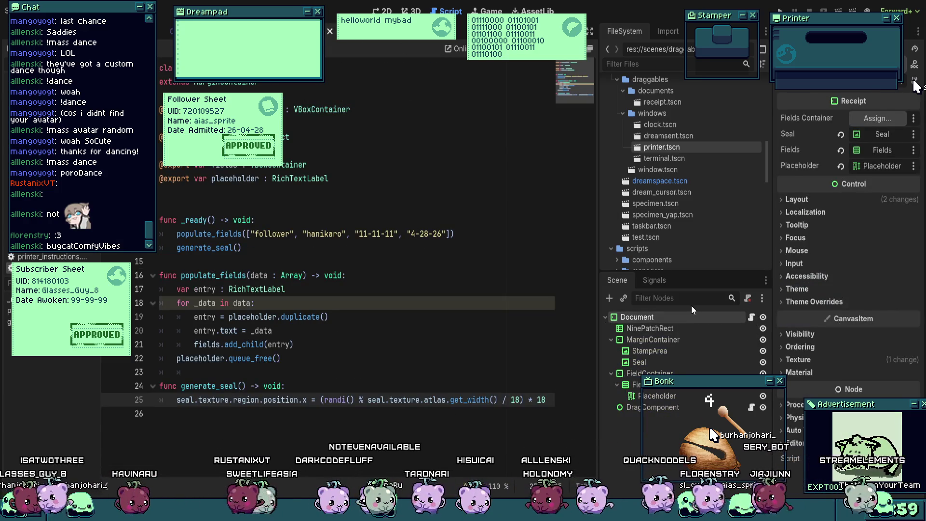
left_click(796, 199)
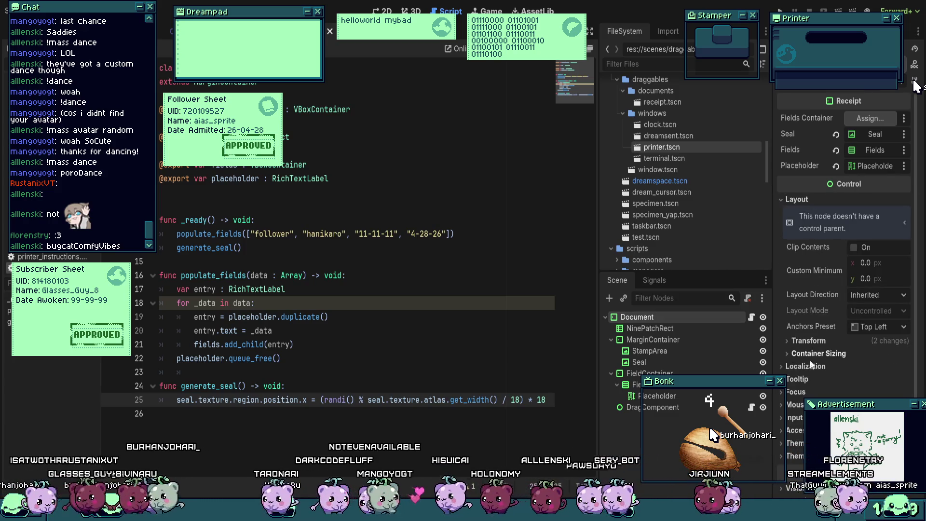
left_click(820, 340)
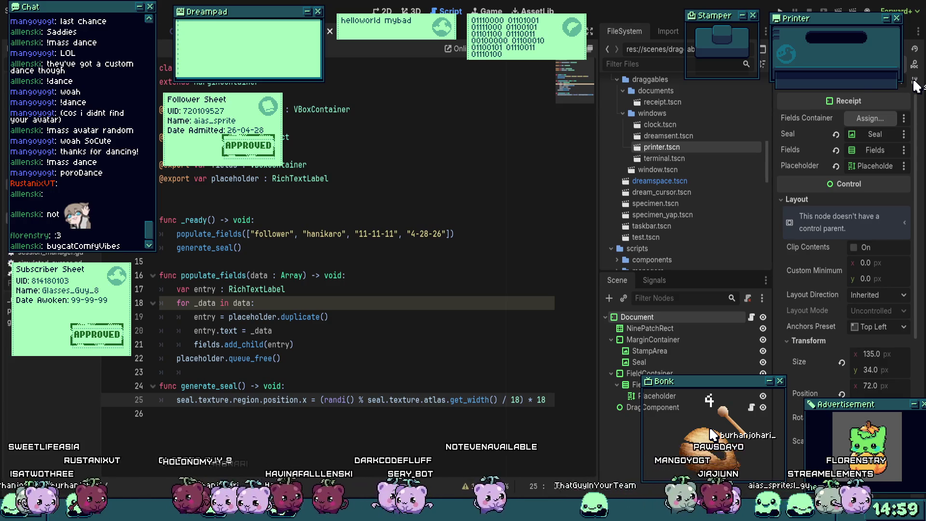
left_click(48, 195)
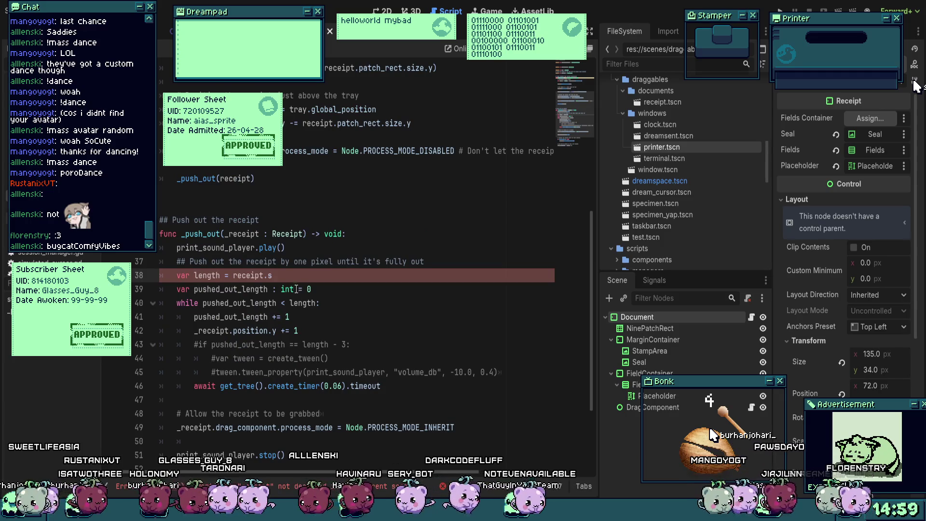
Step: Complete line 38 as 'var length = _receipt.size.y' and save the printer script
type("ize.y")
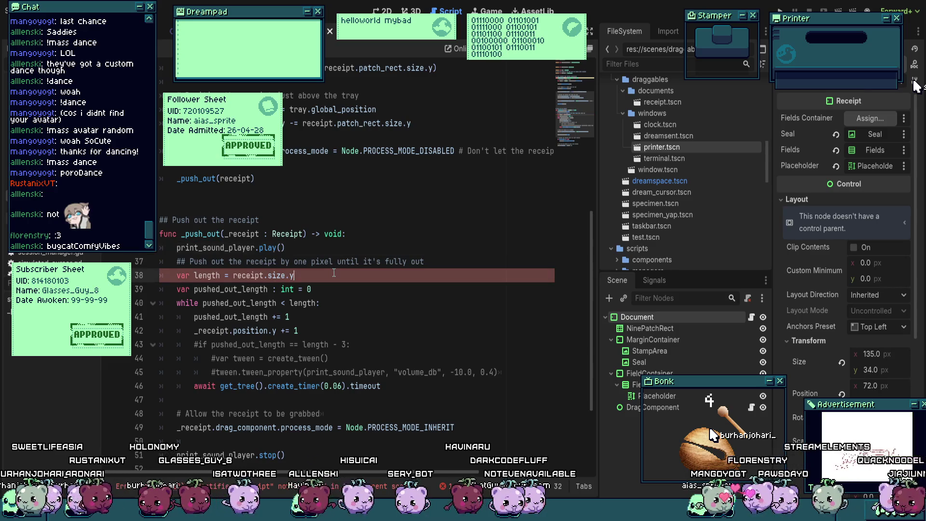
double_click(241, 234)
left_click(233, 276)
type("_")
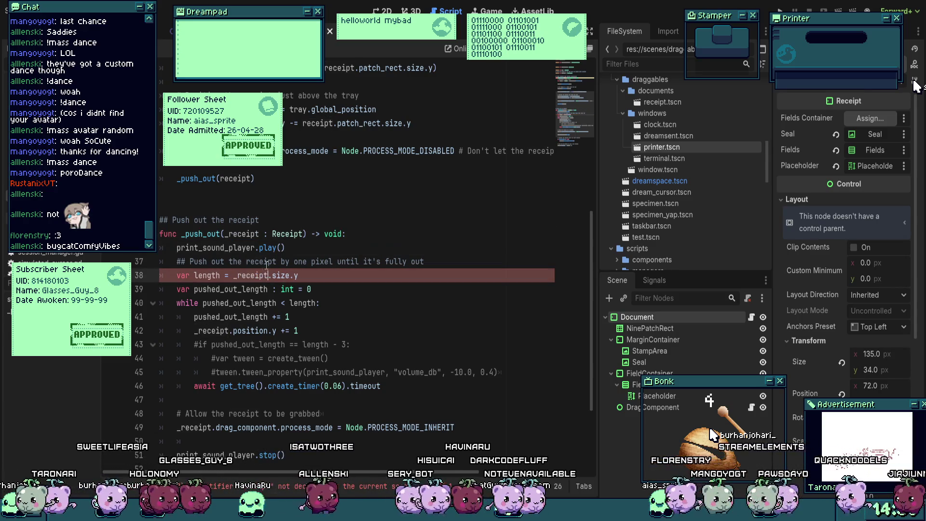
left_click(356, 243)
key("ctrl+s")
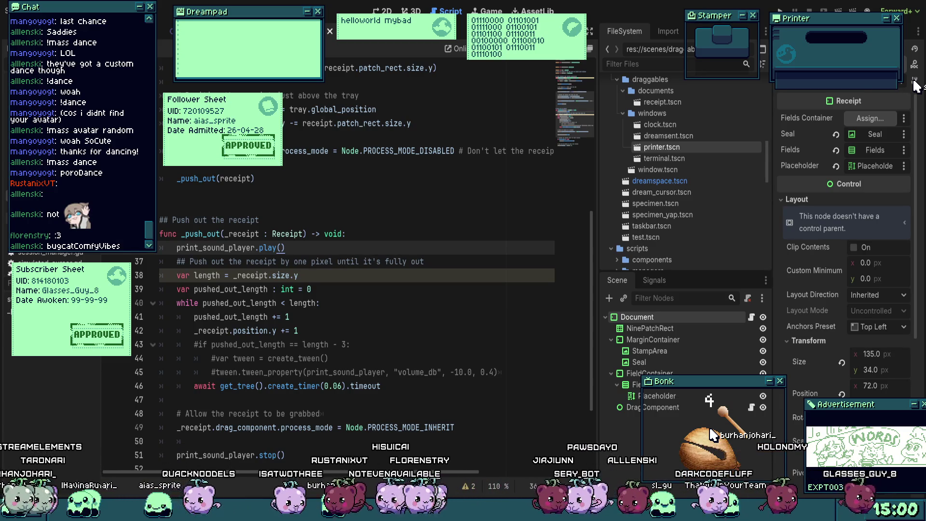
scroll(392, 247, "down", 1)
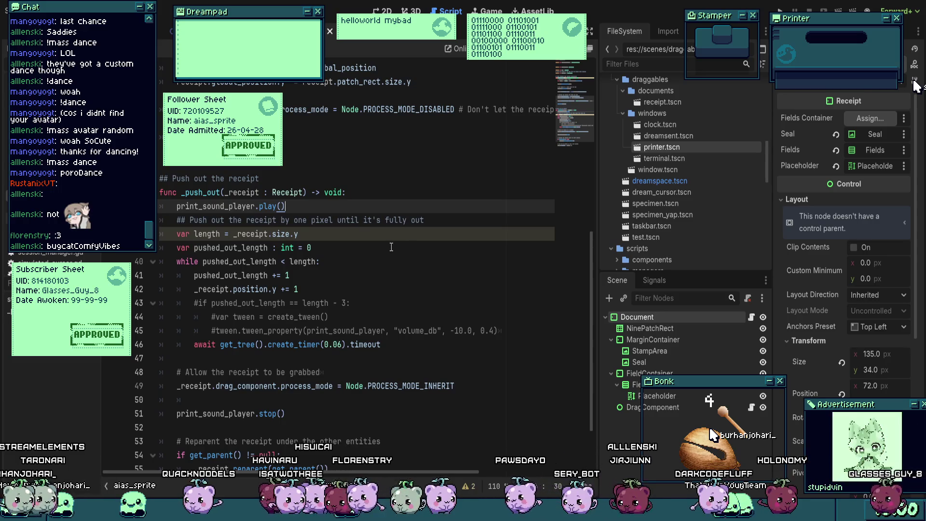
Step: Review the _push_out code, then run the project from the Dreamspace scene with F5
scroll(391, 247, "down", 2)
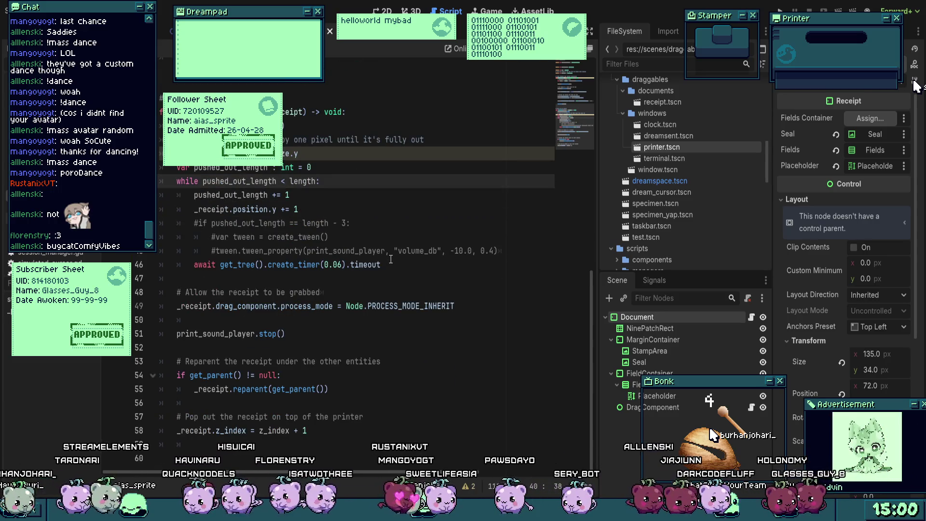
left_click(404, 352)
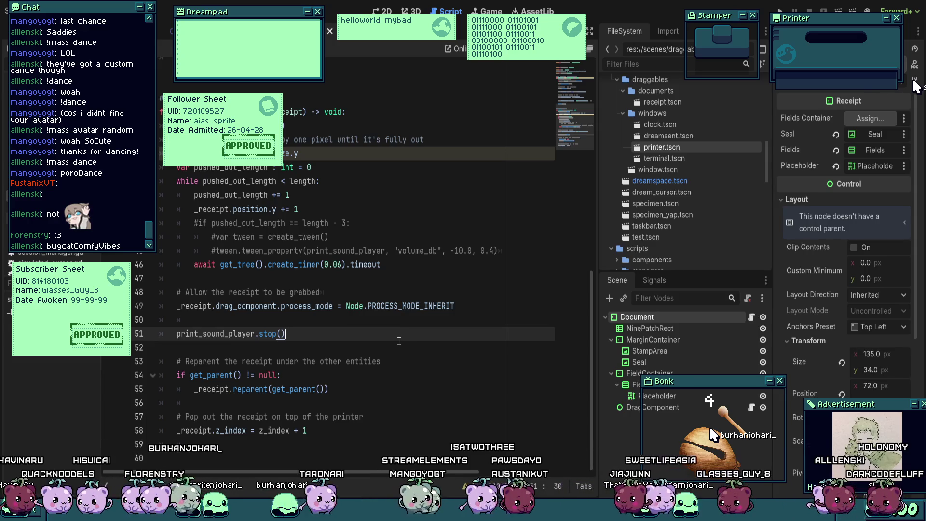
scroll(404, 330, "up", 2)
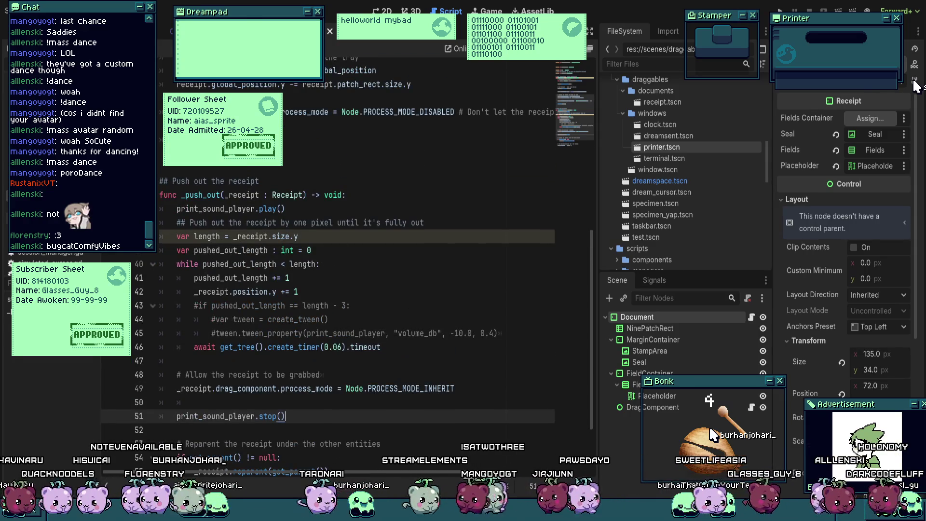
key("ctrl+Tab")
key("F5")
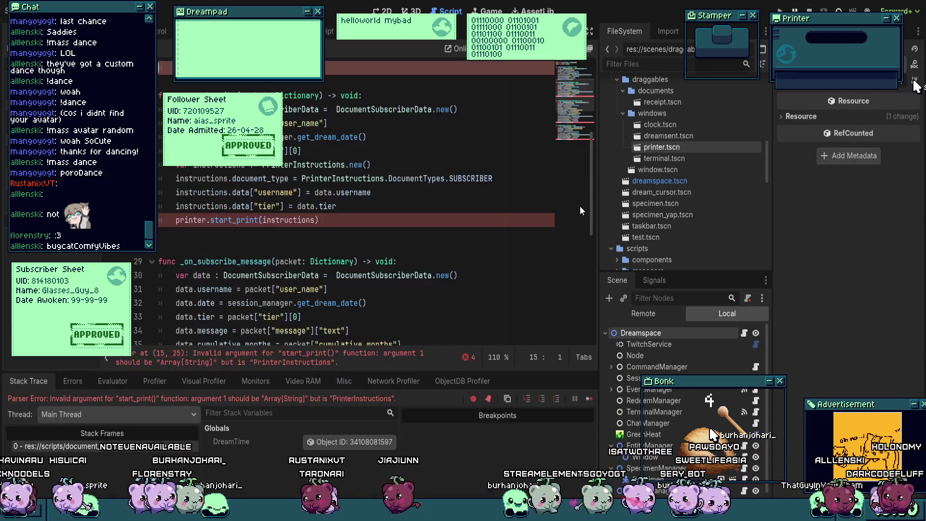
Step: Find the PrinterInstructions lines in dreamspace.gd's _on_raid handler
left_click(427, 191)
scroll(421, 213, "up", 5)
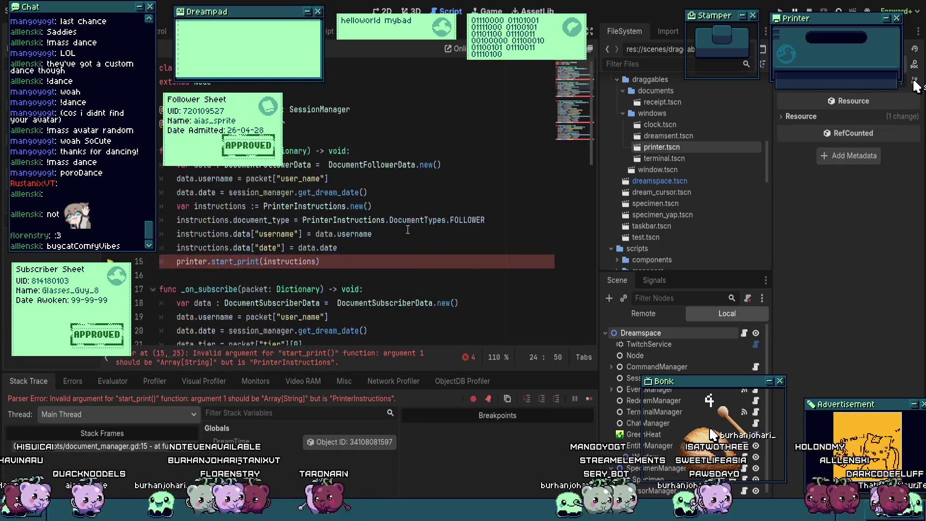
scroll(409, 230, "down", 1)
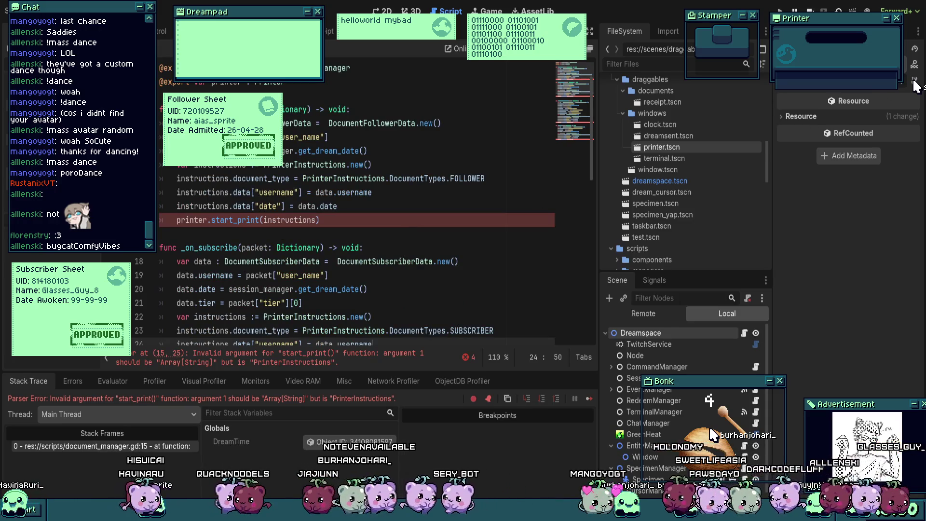
scroll(346, 231, "down", 7)
left_click(346, 233)
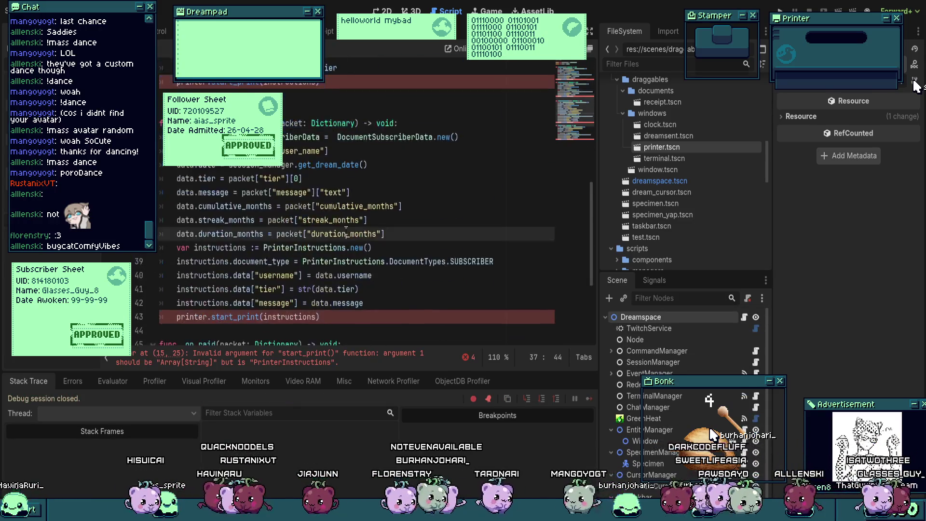
scroll(351, 225, "down", 4)
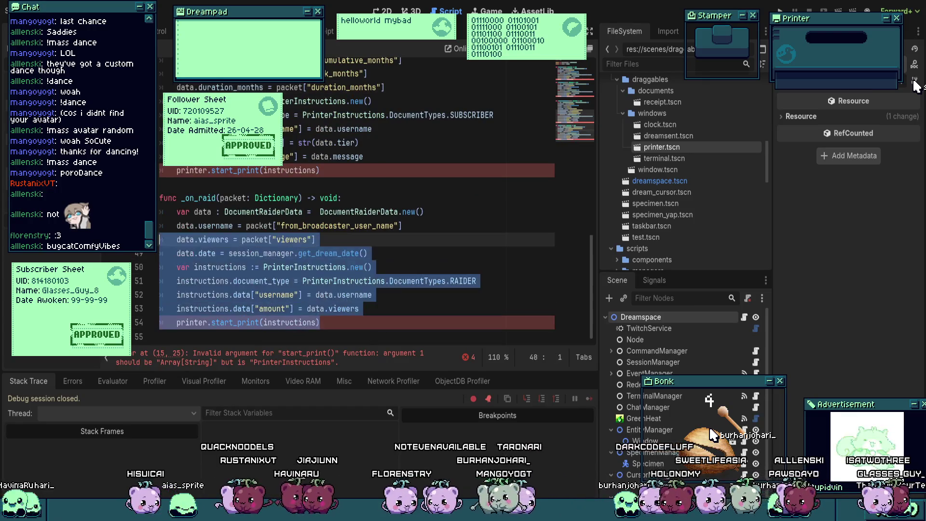
mouse_move(378, 309)
left_mouse_down()
mouse_move(197, 266)
mouse_move(162, 212)
left_mouse_up()
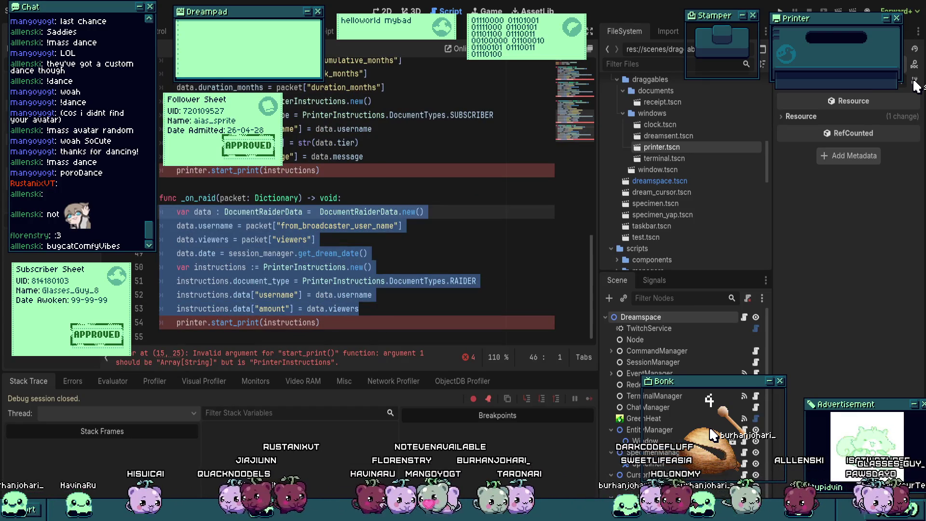
left_click_drag(379, 309, 162, 267)
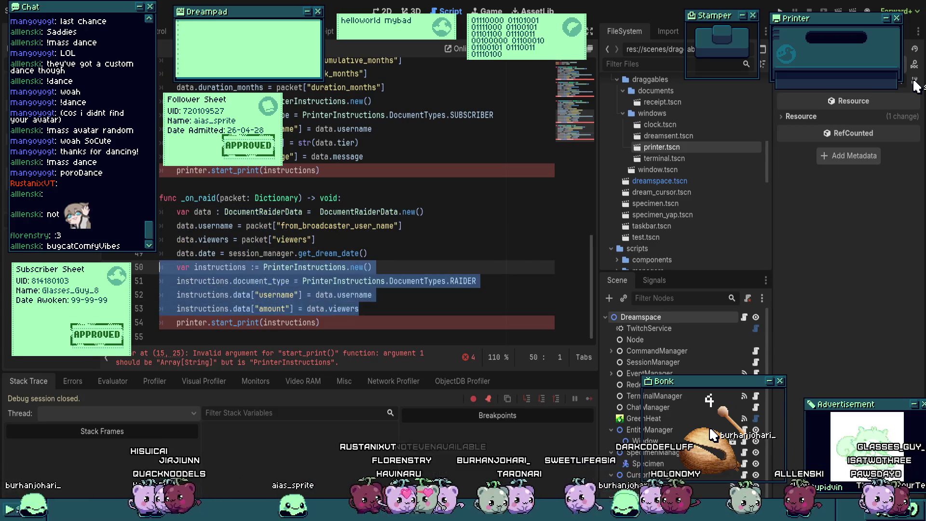
Step: Look over the instruction blocks in the follower and subscriber handlers
scroll(358, 206, "up", 12)
left_click(358, 206)
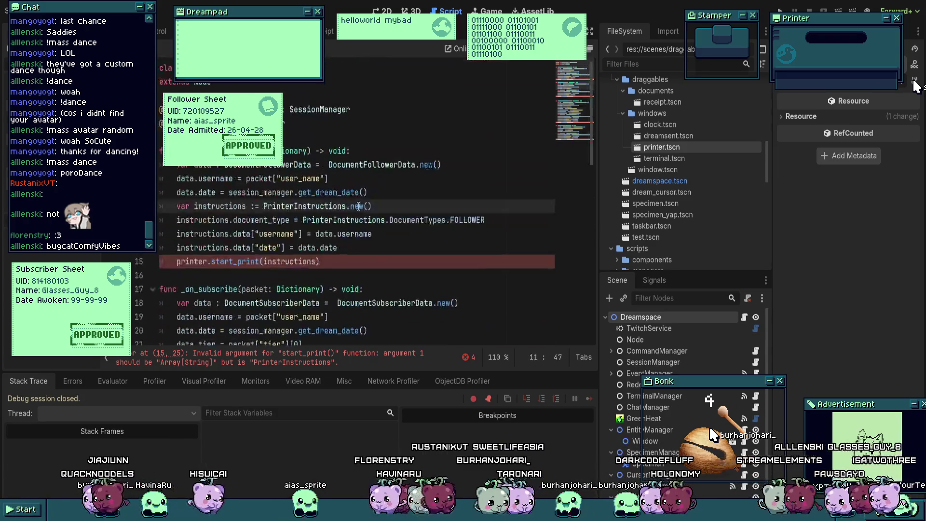
mouse_move(374, 251)
left_mouse_down()
mouse_move(167, 220)
mouse_move(162, 208)
left_mouse_up()
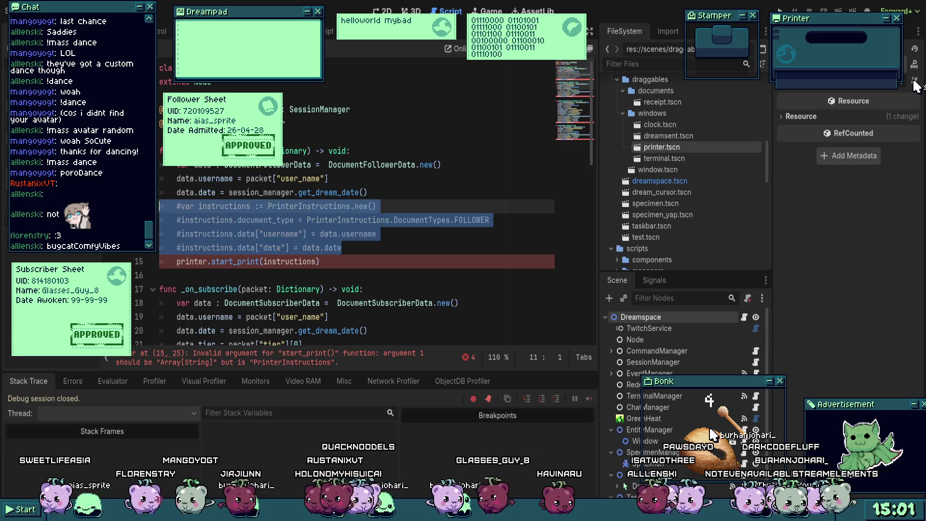
scroll(359, 208, "down", 5)
mouse_move(359, 208)
left_mouse_down()
mouse_move(290, 166)
mouse_move(283, 151)
left_mouse_up()
left_click(267, 170)
Step: Comment out the handlers' PrinterInstructions lines with Ctrl+K
scroll(307, 240, "down", 6)
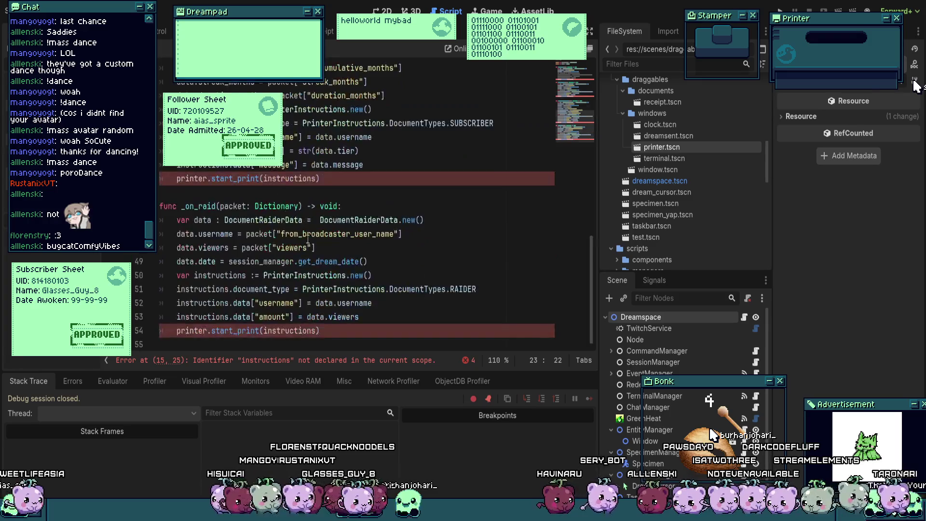
mouse_move(368, 334)
left_mouse_down()
mouse_move(164, 261)
mouse_move(164, 275)
left_mouse_up()
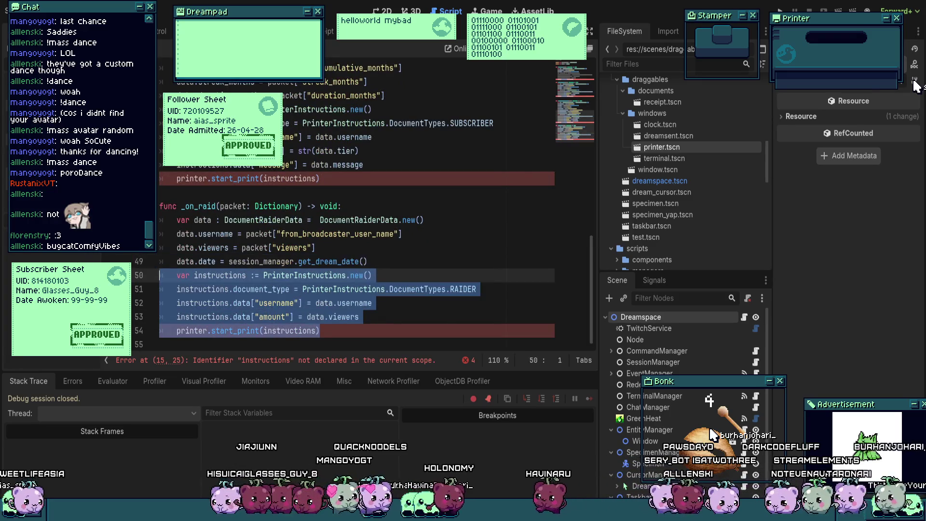
scroll(352, 275, "up", 2)
mouse_move(351, 275)
left_mouse_down()
mouse_move(164, 206)
mouse_move(164, 192)
left_mouse_up()
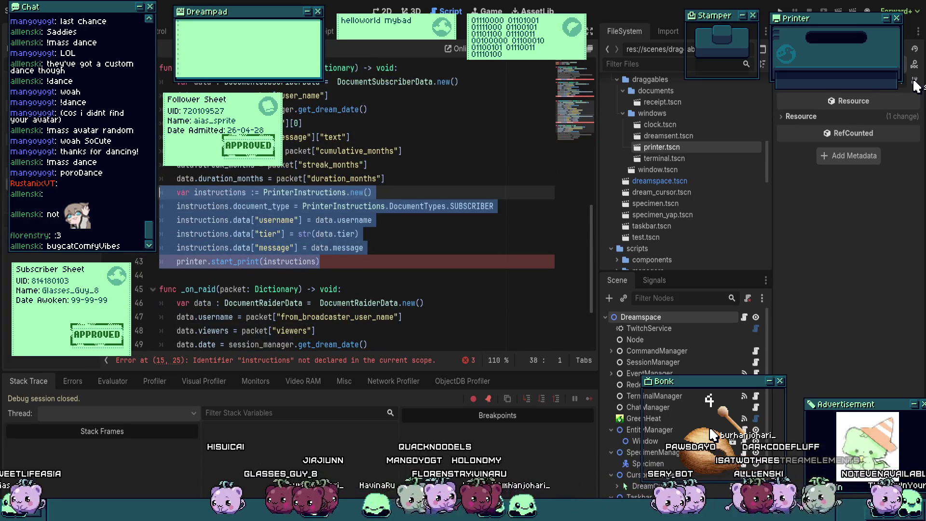
scroll(164, 192, "up", 4)
mouse_move(319, 192)
left_mouse_down()
mouse_move(162, 150)
mouse_move(161, 137)
left_mouse_up()
key("ctrl+k")
Step: Comment out the follower handler's start_print call on line 15 and rerun the project
scroll(162, 137, "up", 5)
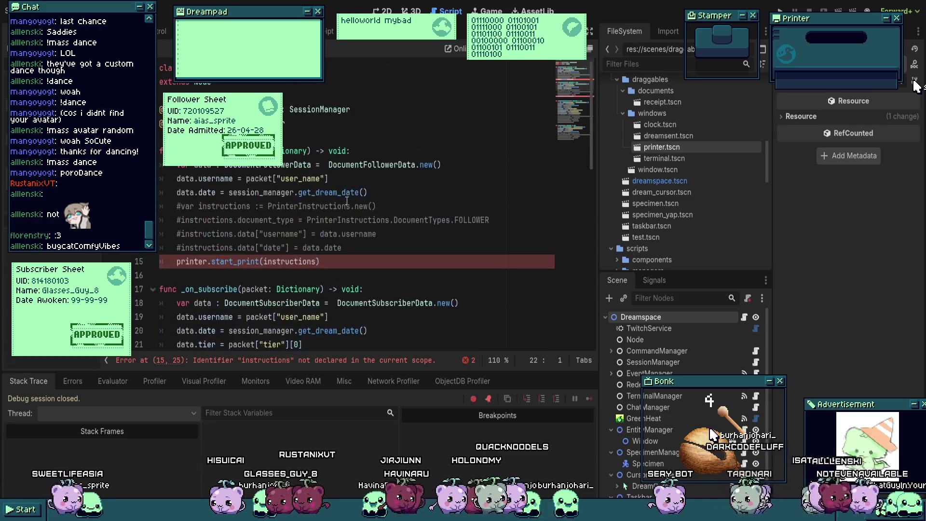
left_click(340, 247)
left_click(176, 261)
key("ctrl+k")
left_click(376, 206)
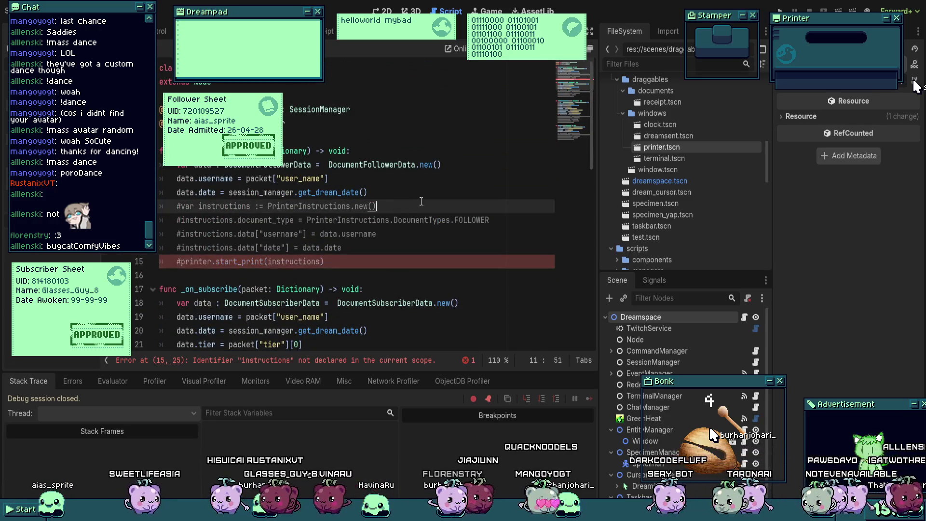
key("F5")
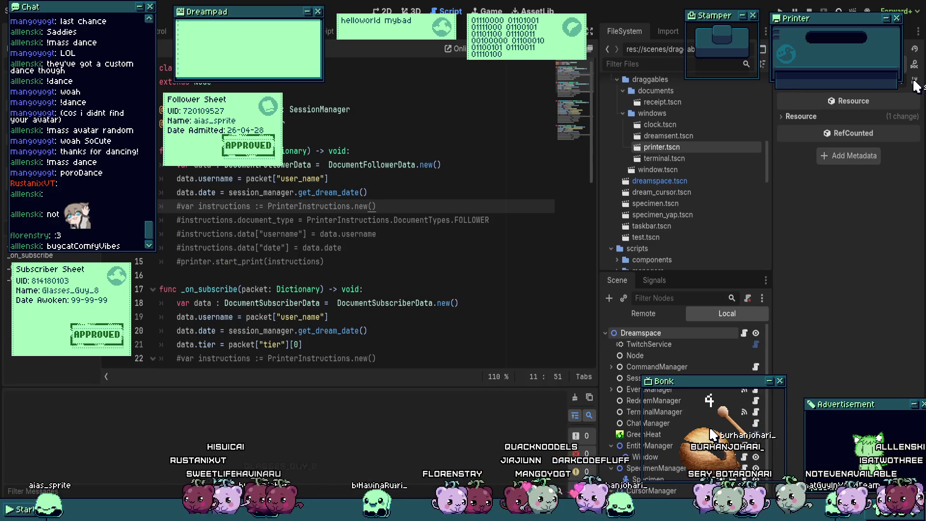
Step: Comment out the printer.start_print call on line 33 of print_blank in redeem_manager.gd
left_click(386, 235)
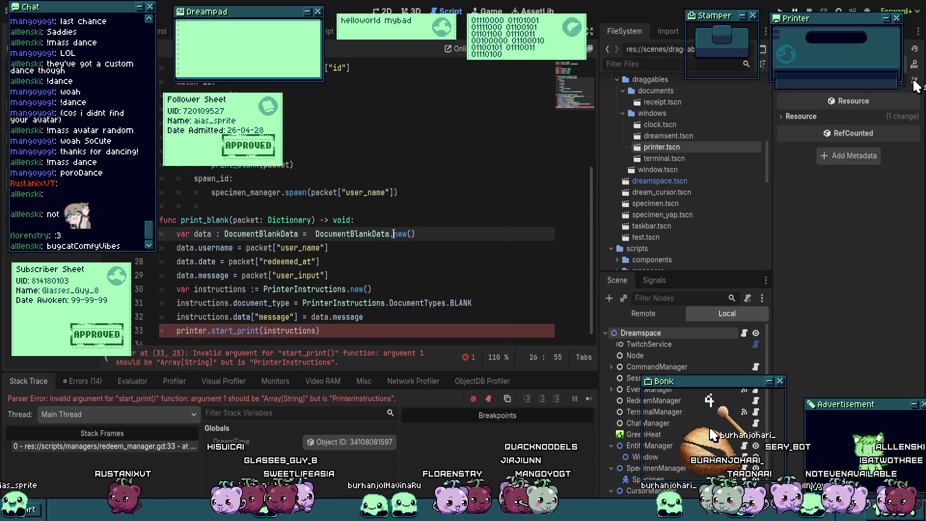
scroll(386, 235, "up", 3)
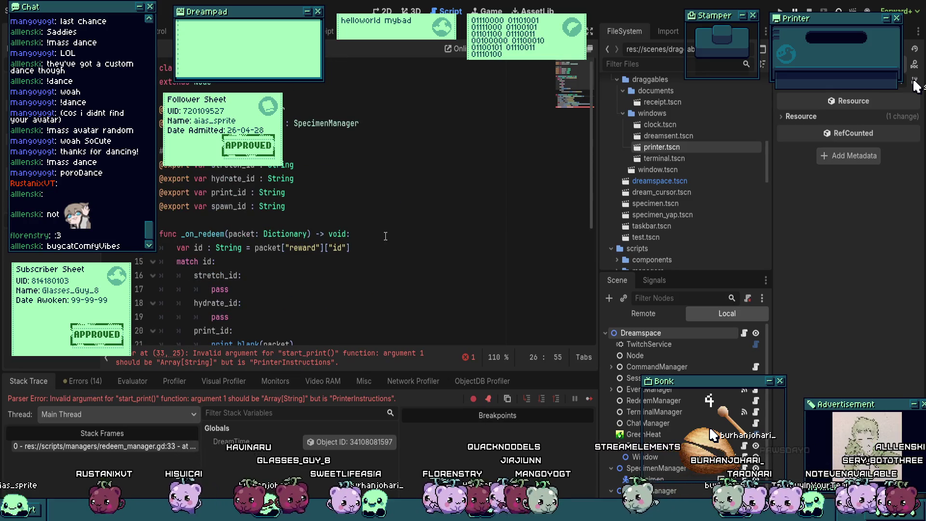
scroll(386, 235, "down", 3)
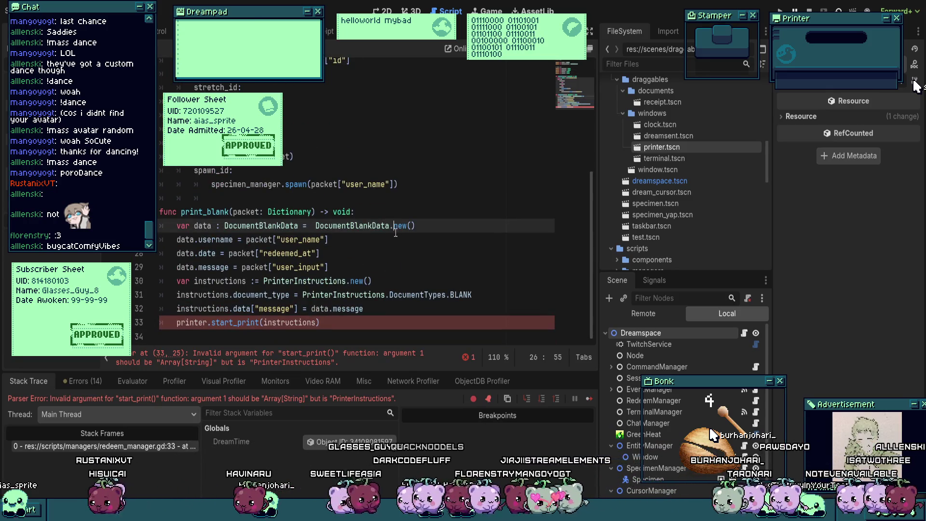
left_click(175, 323)
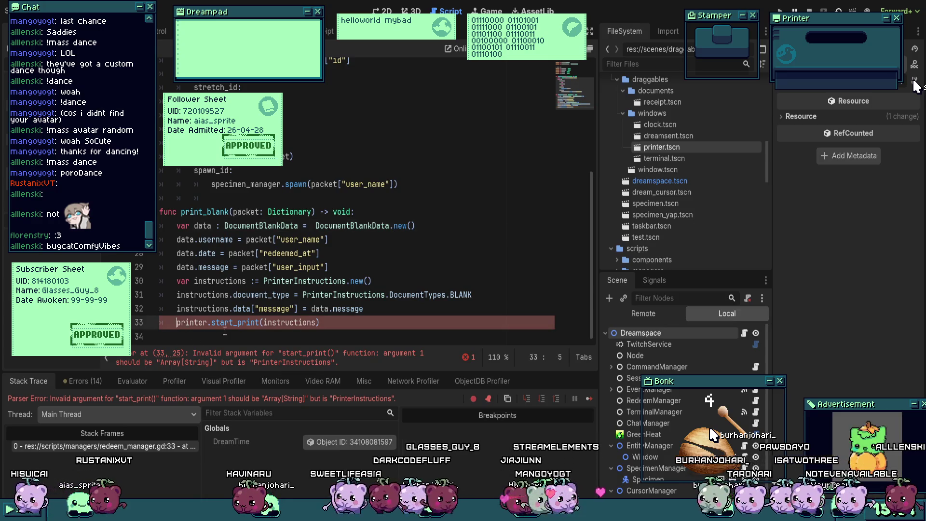
key("ctrl+k")
left_click(408, 226)
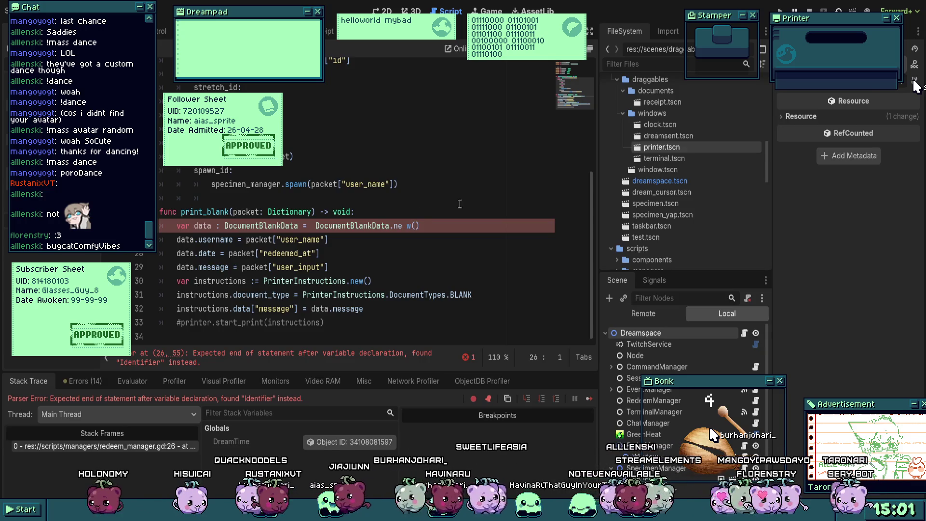
Step: Stop the running project, repair the broken new() call, and run it again
key("F8")
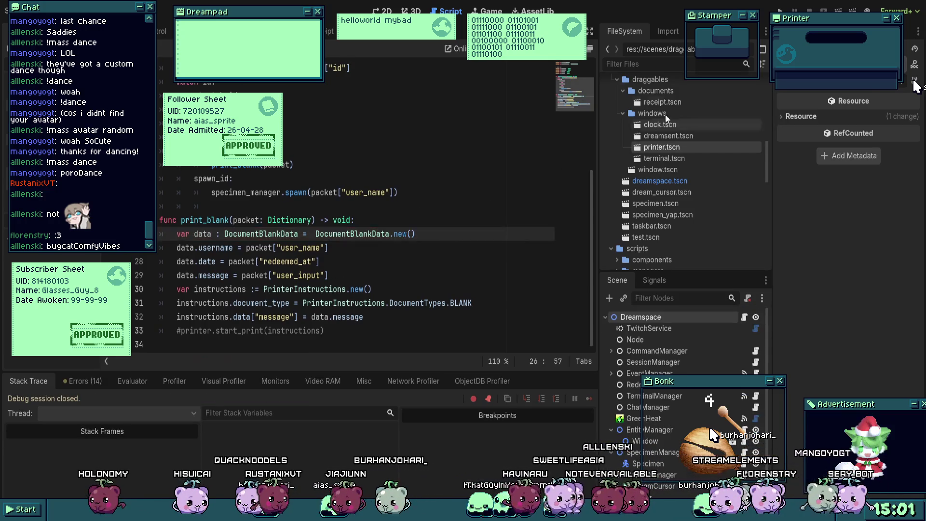
key("Up")
key("Up")
key("Up")
key("F5")
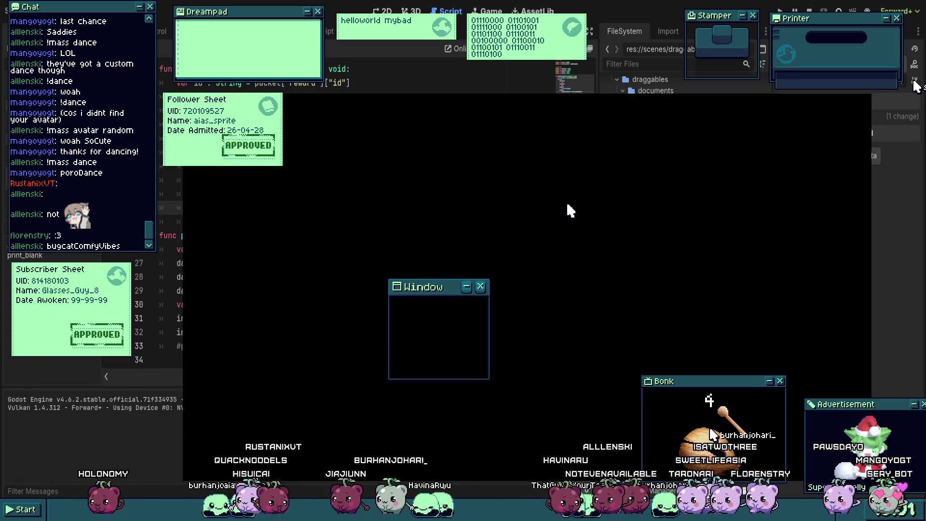
Step: Drag the running game's Window upward to confirm it moves, then stop the game
mouse_move(446, 292)
left_mouse_down()
mouse_move(327, 275)
mouse_move(465, 179)
mouse_move(451, 190)
left_mouse_up()
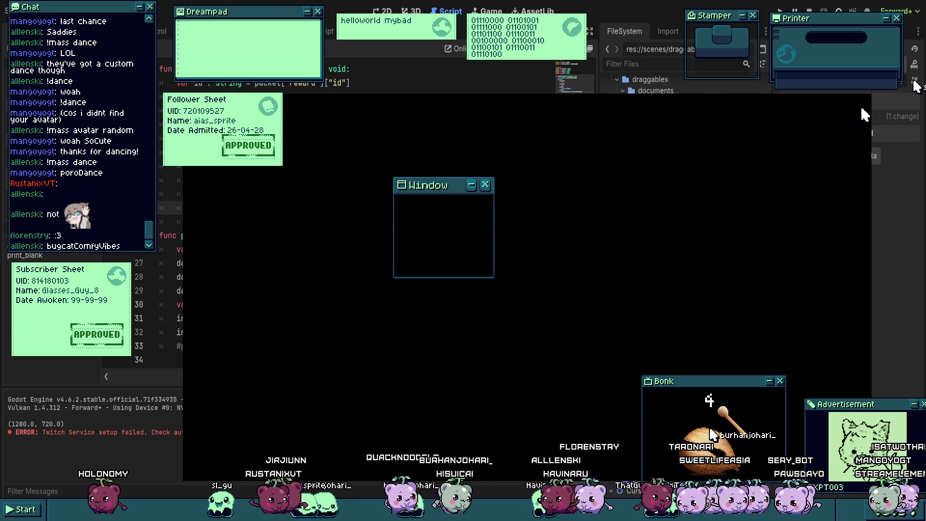
key("F8")
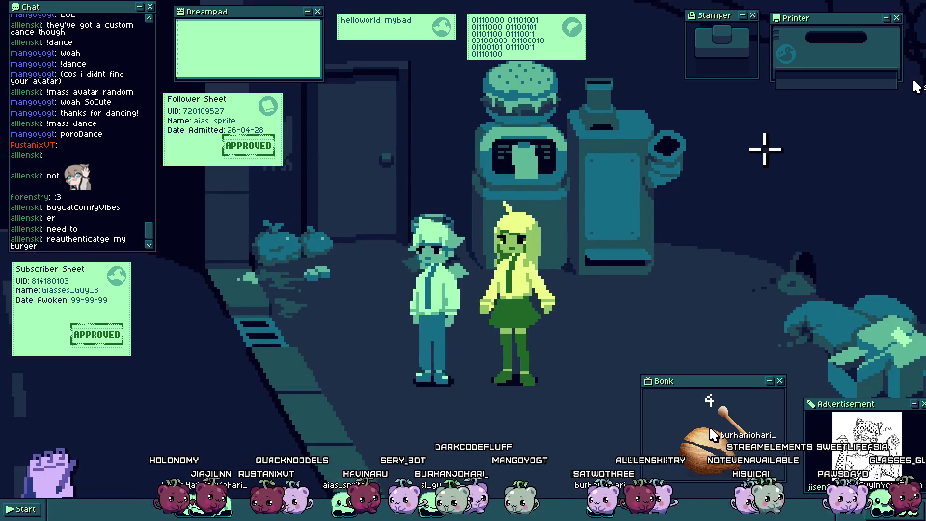
Step: Walk the pair between the right side of the floor and the sewer grate, examining the grate on each visit
left_click(304, 330)
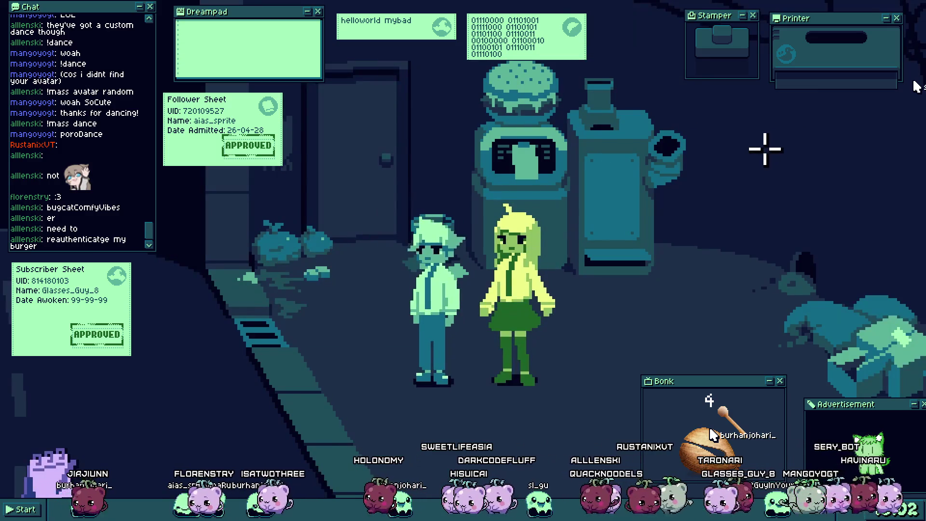
left_click(331, 327)
left_click(314, 337)
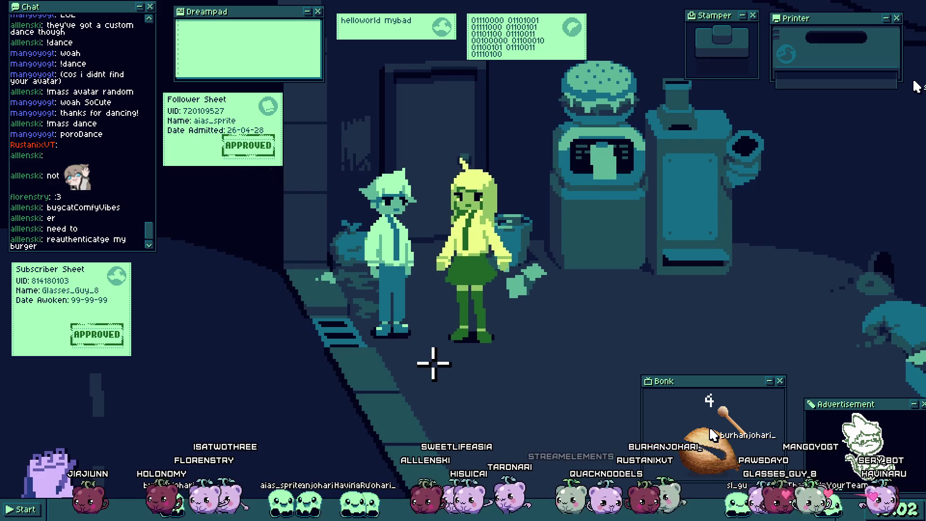
left_click(542, 333)
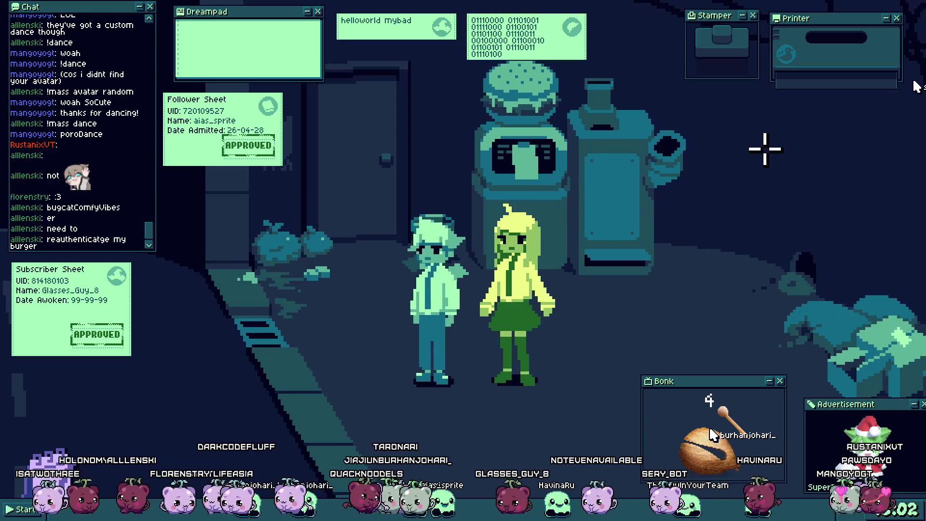
left_click(306, 342)
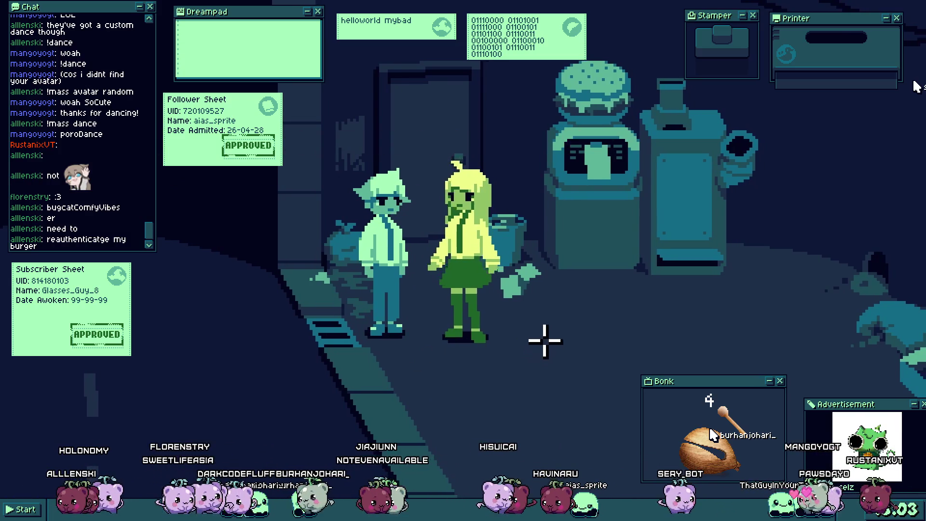
left_click(542, 333)
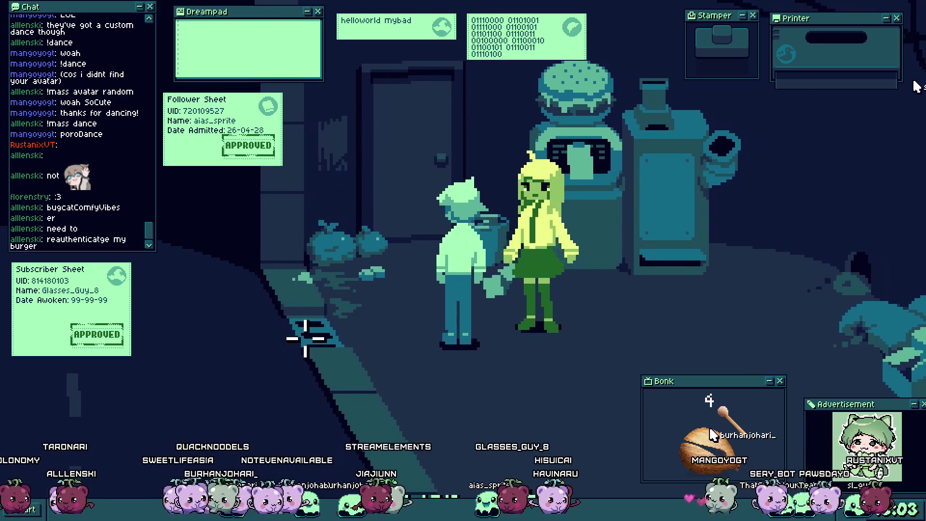
left_click(322, 333)
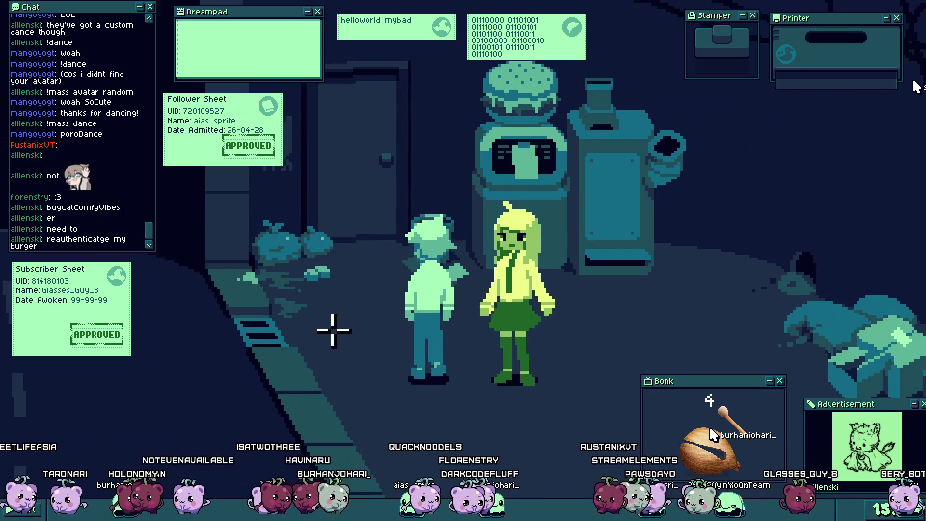
left_click(310, 342)
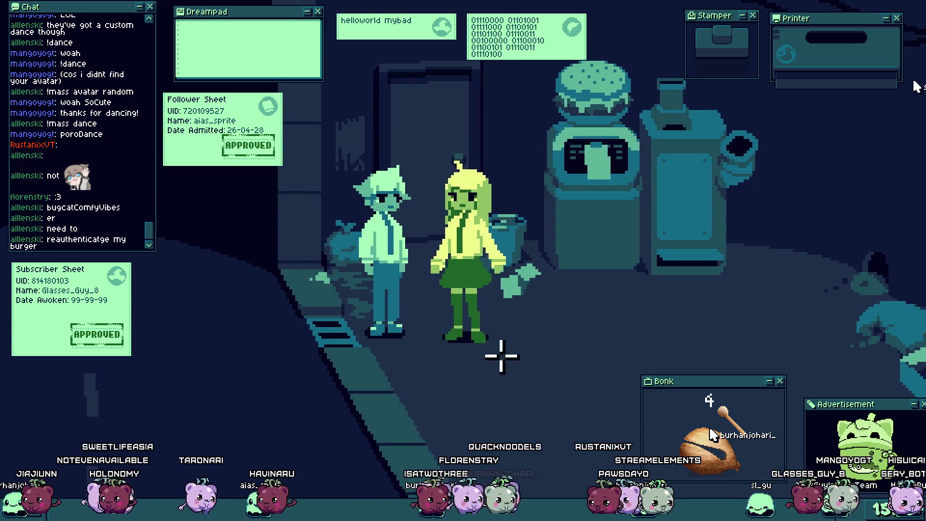
left_click(545, 345)
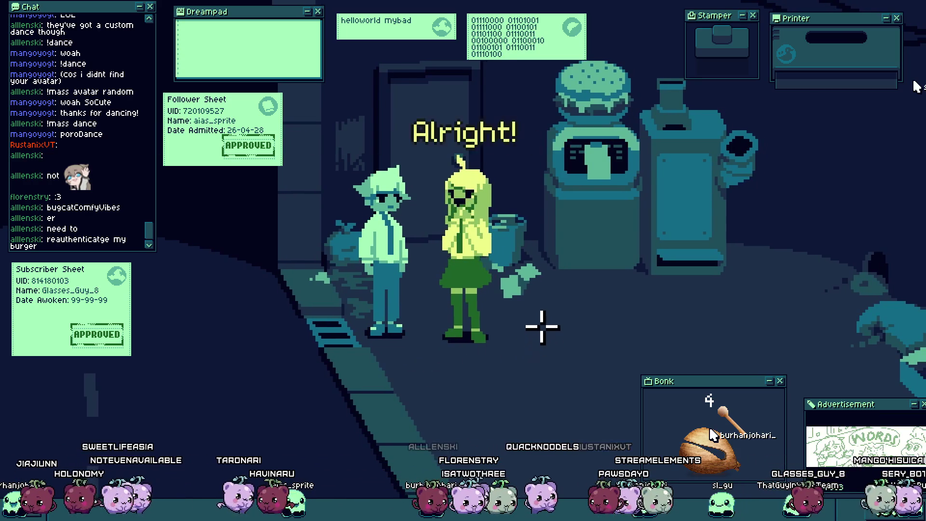
Step: Shuttle the characters between the burger machine side and the sewer grate, advancing the grate dialogue
left_click(320, 332)
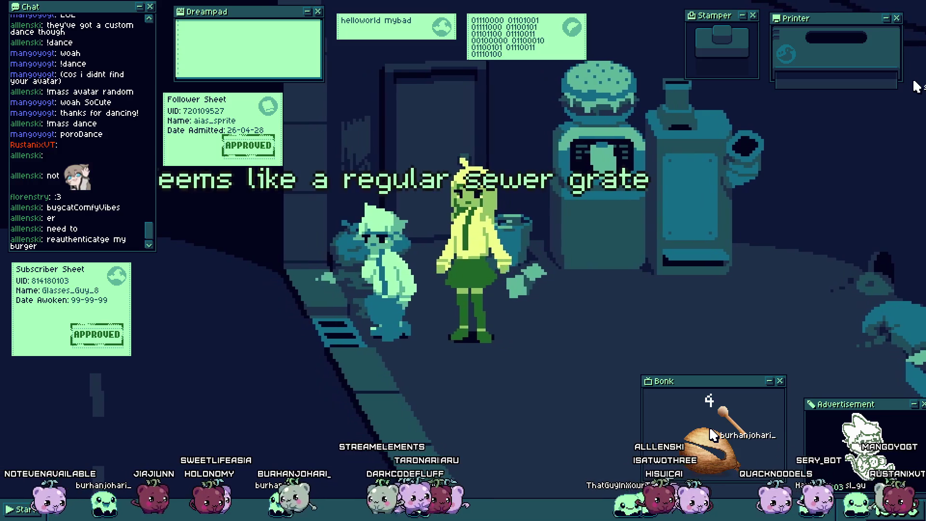
left_click(434, 364)
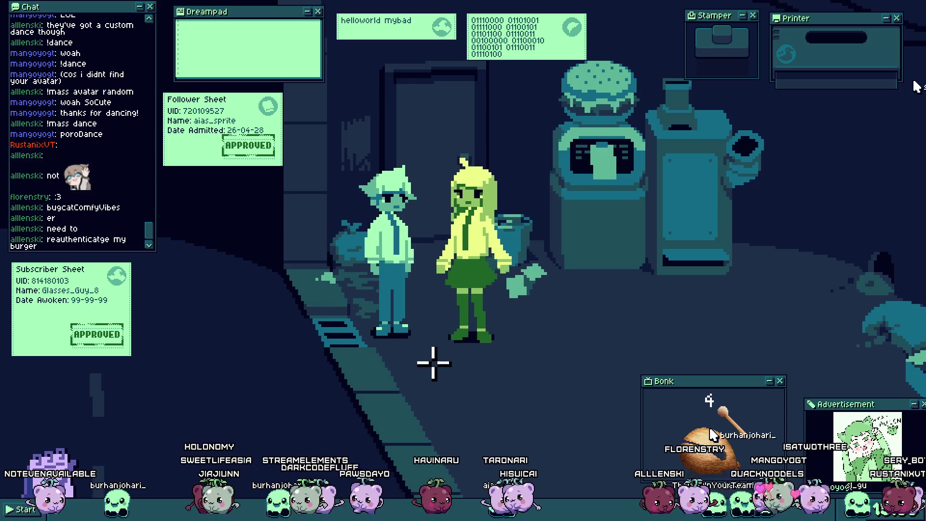
left_click(545, 327)
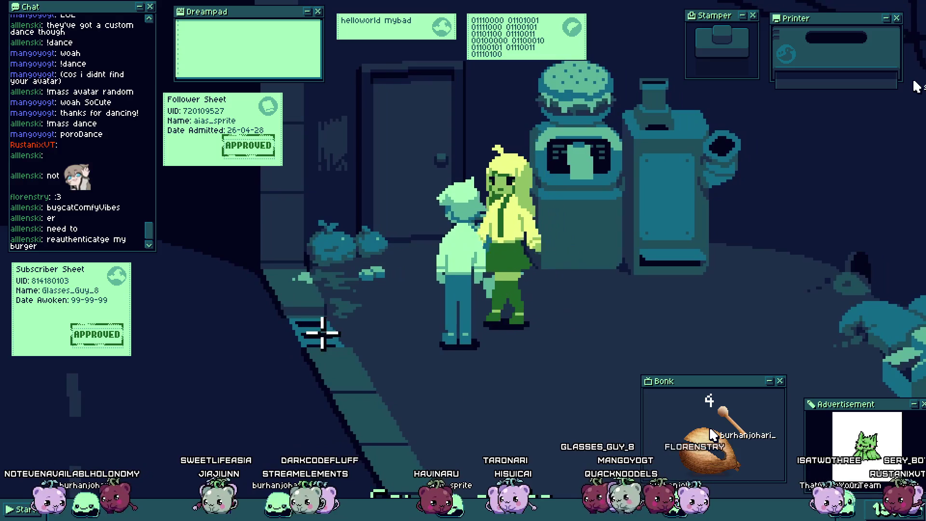
left_click(322, 333)
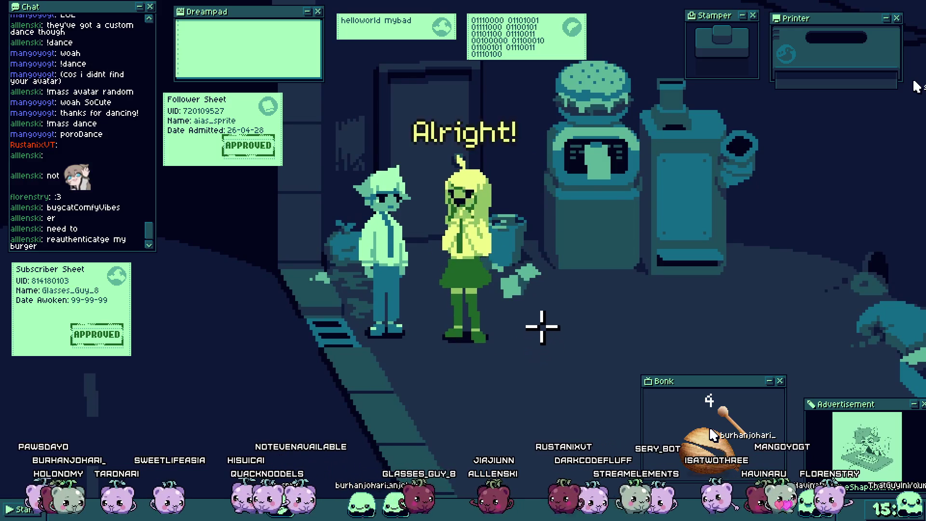
left_click(542, 327)
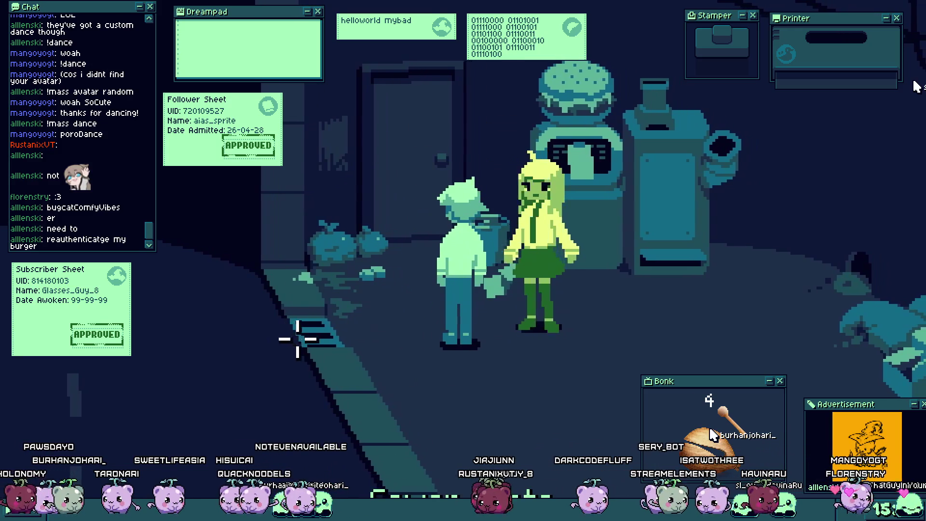
left_click(298, 339)
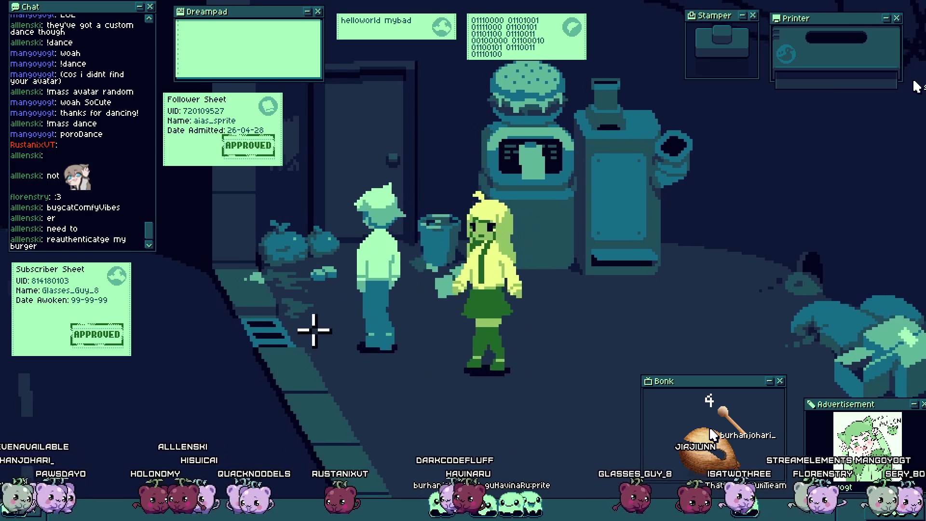
left_click(306, 342)
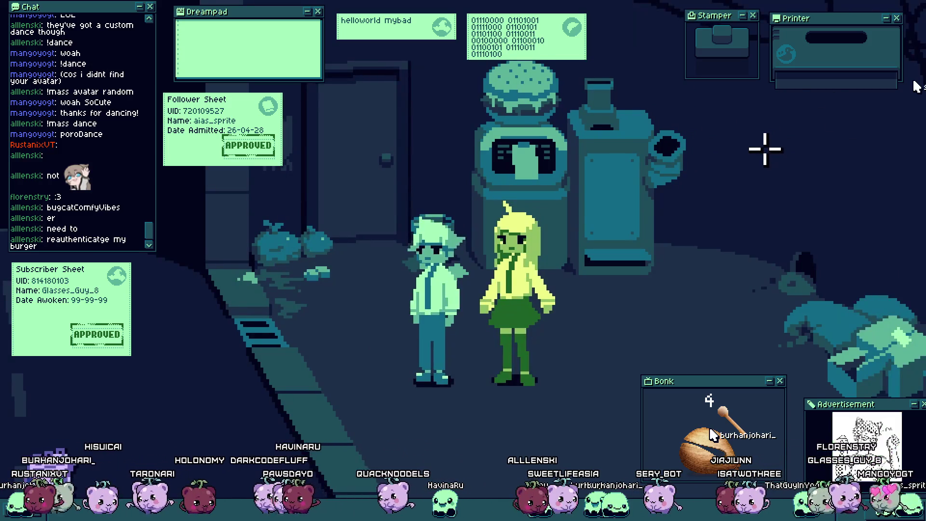
left_click(331, 327)
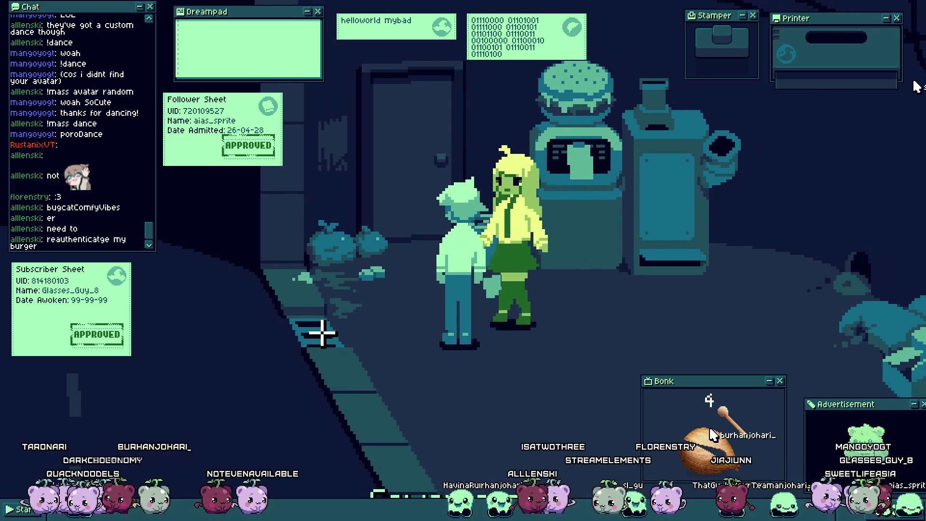
left_click(322, 333)
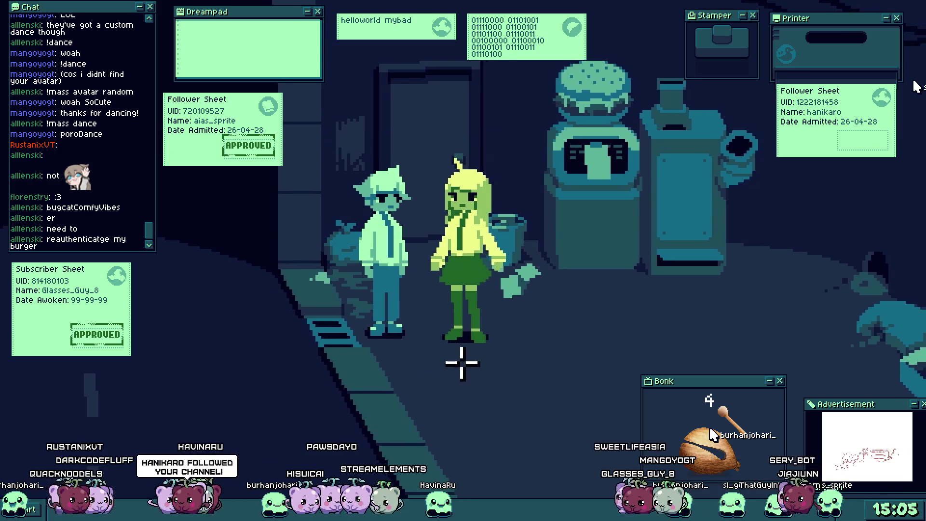
Step: Move the girl and boy around the alley, sending the girl past the boy to examine the grate
left_click(555, 324)
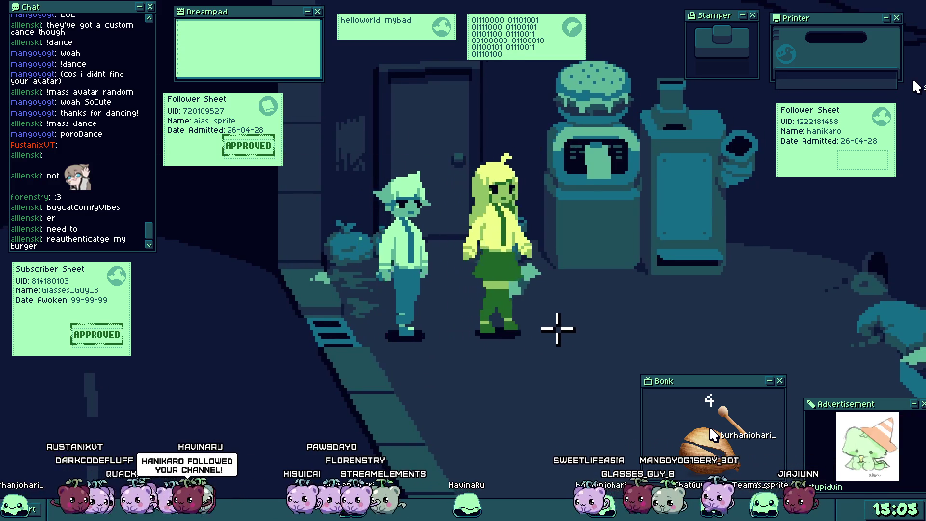
left_click(320, 330)
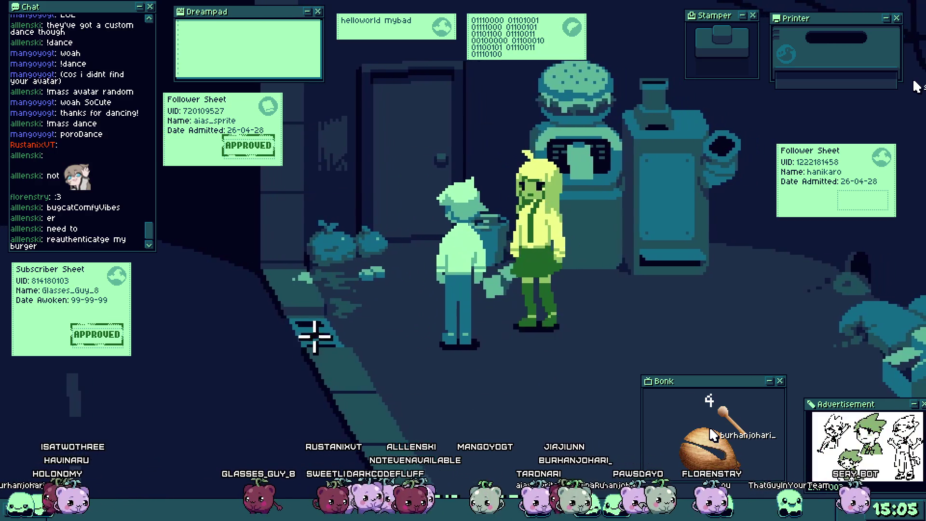
left_click(315, 337)
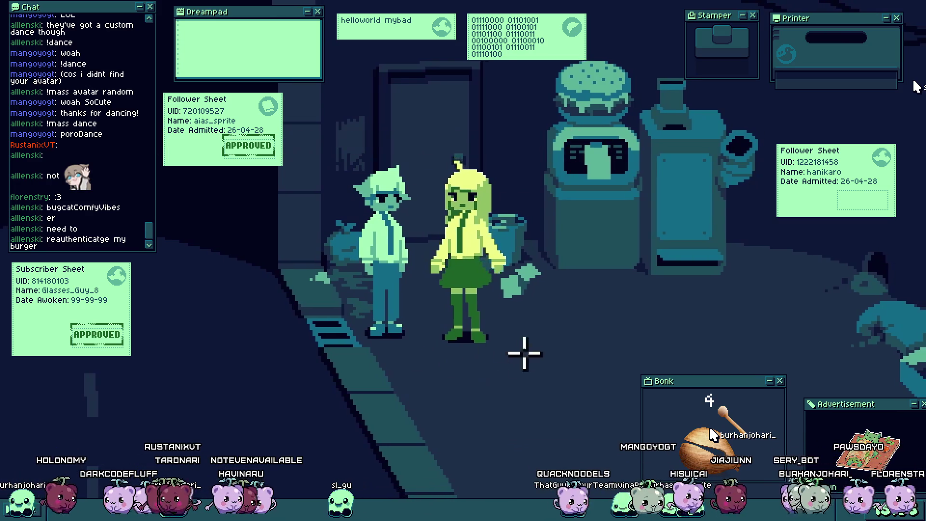
left_click(552, 326)
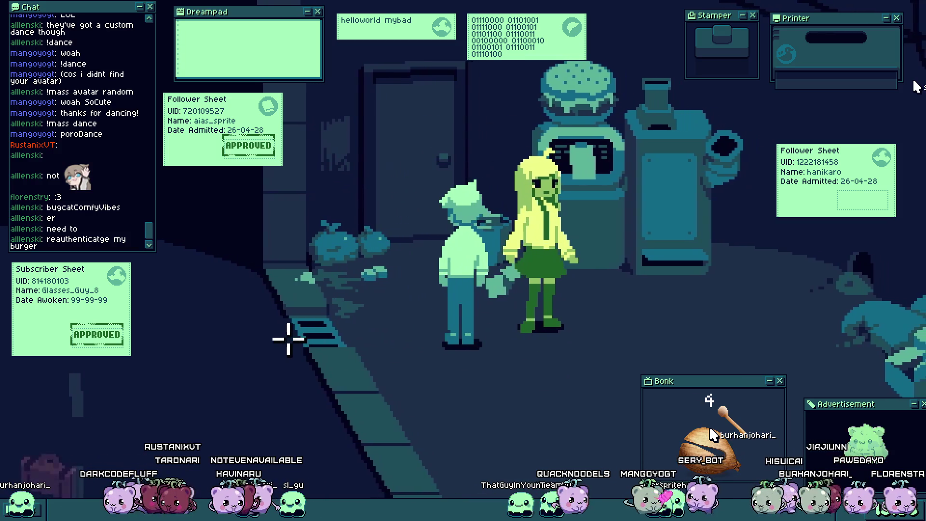
left_click(288, 338)
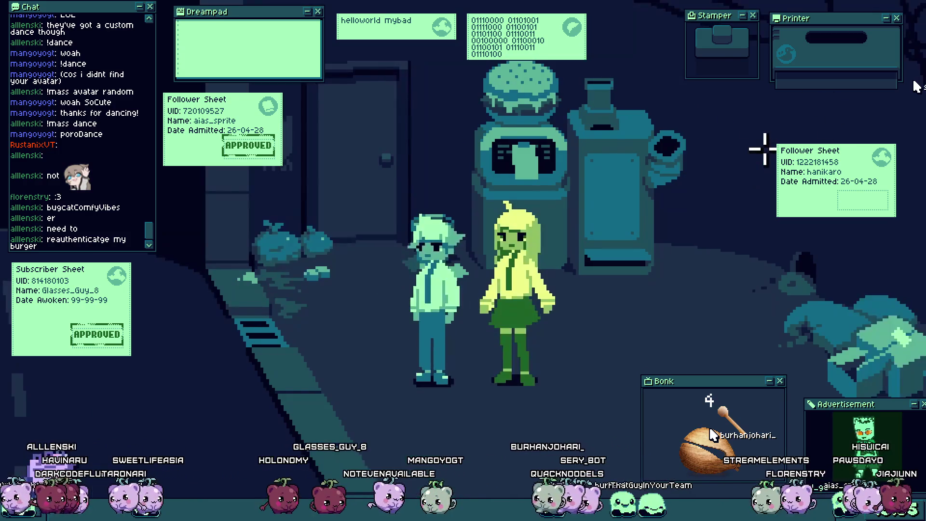
left_click(286, 332)
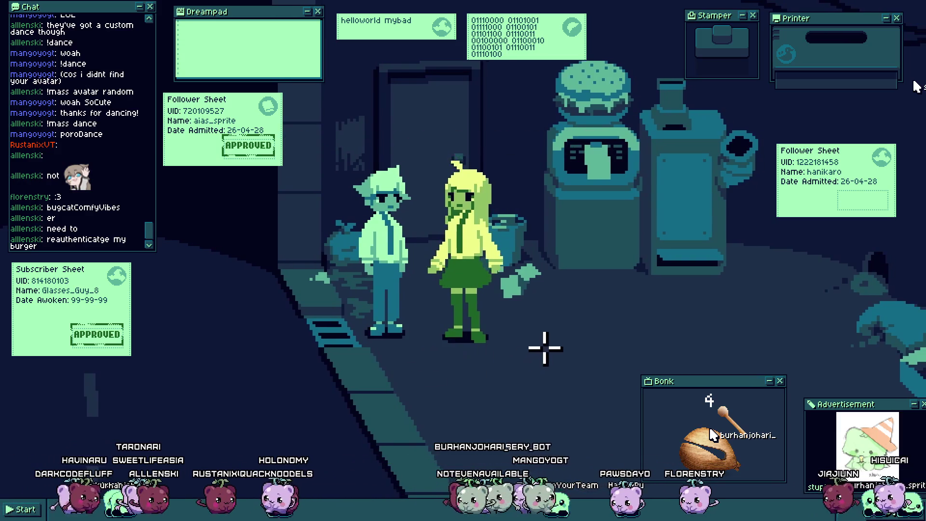
left_click(550, 327)
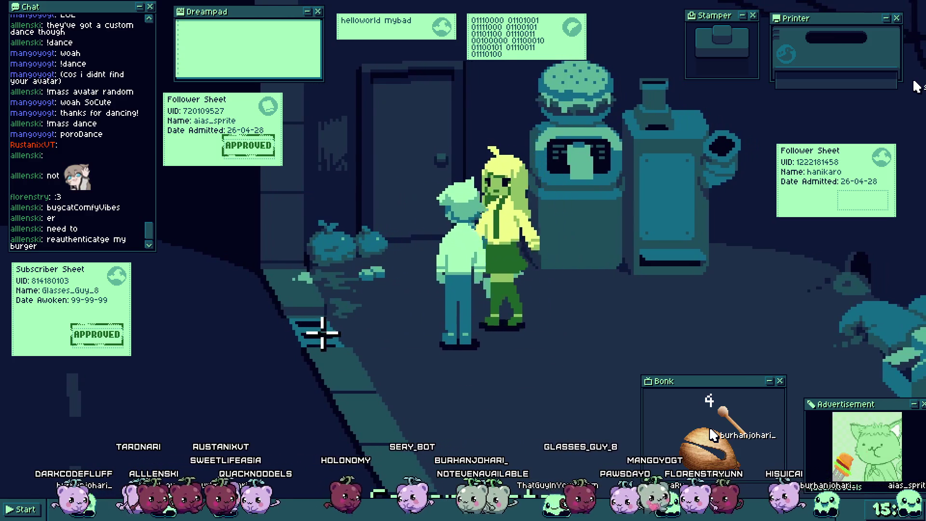
left_click(322, 333)
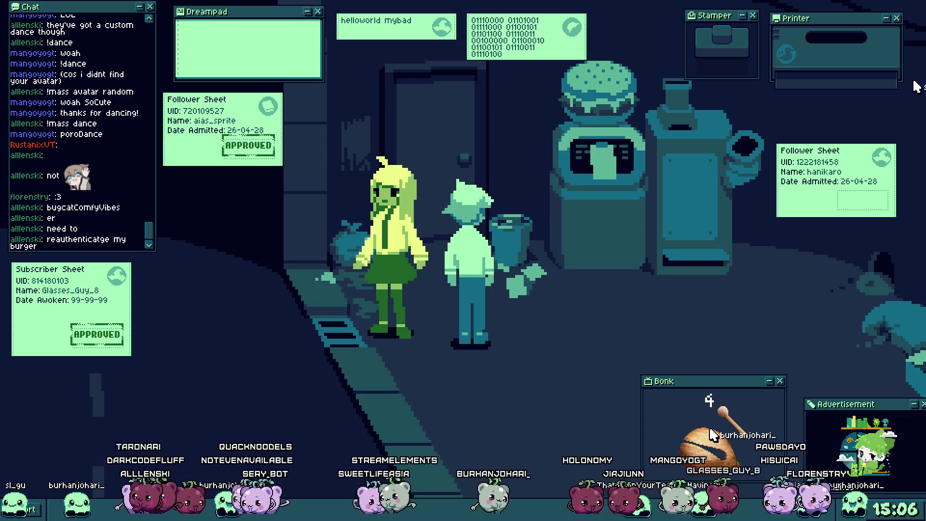
left_click(764, 149)
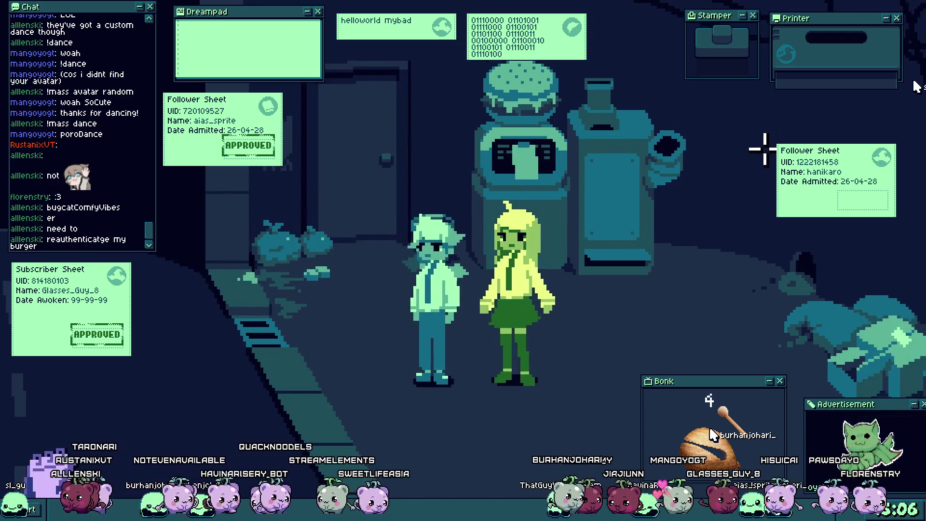
left_click(331, 327)
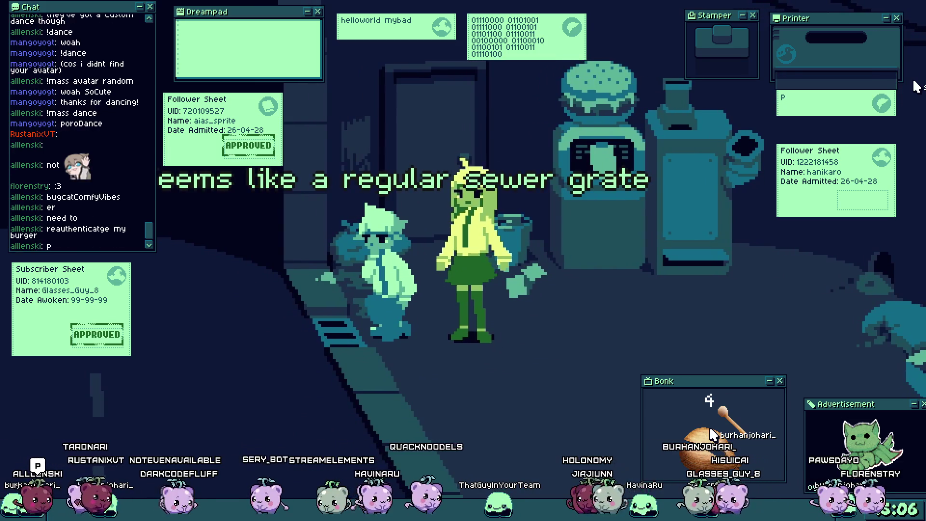
left_click(433, 364)
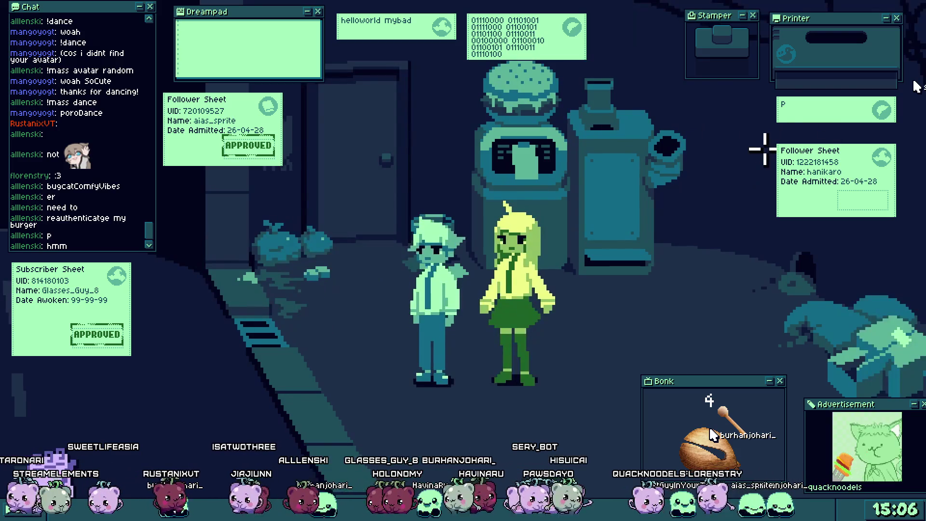
left_click(333, 331)
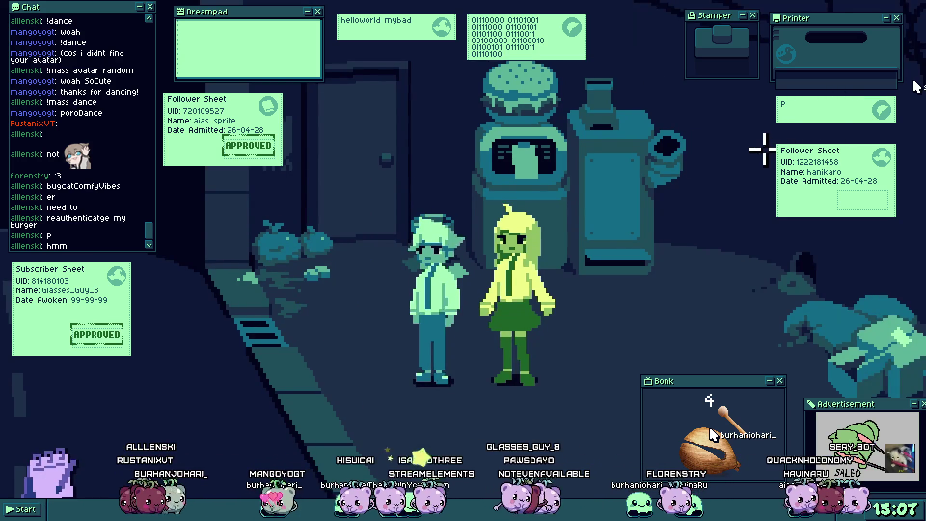
Step: Walk the pair right and back to the sewer grate until the 'even MORE rats live!' line plays
left_click(331, 326)
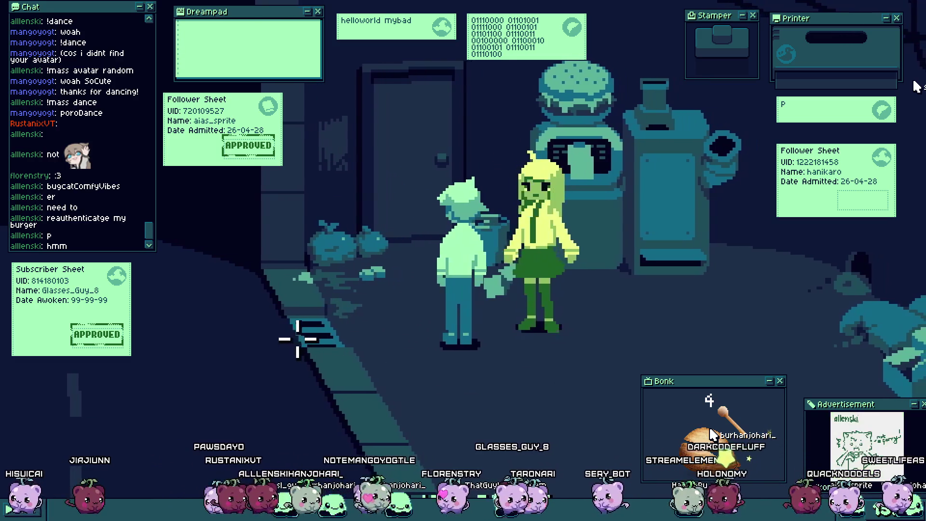
left_click(297, 339)
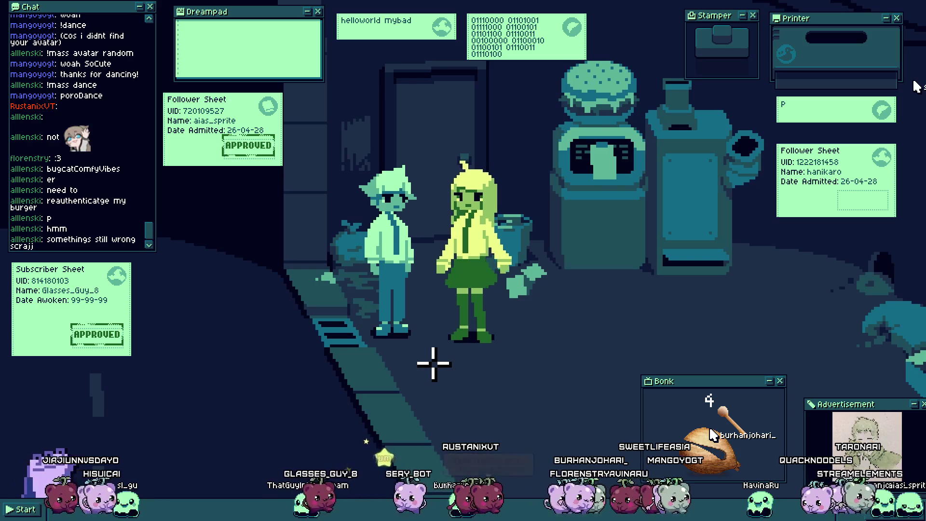
left_click(542, 327)
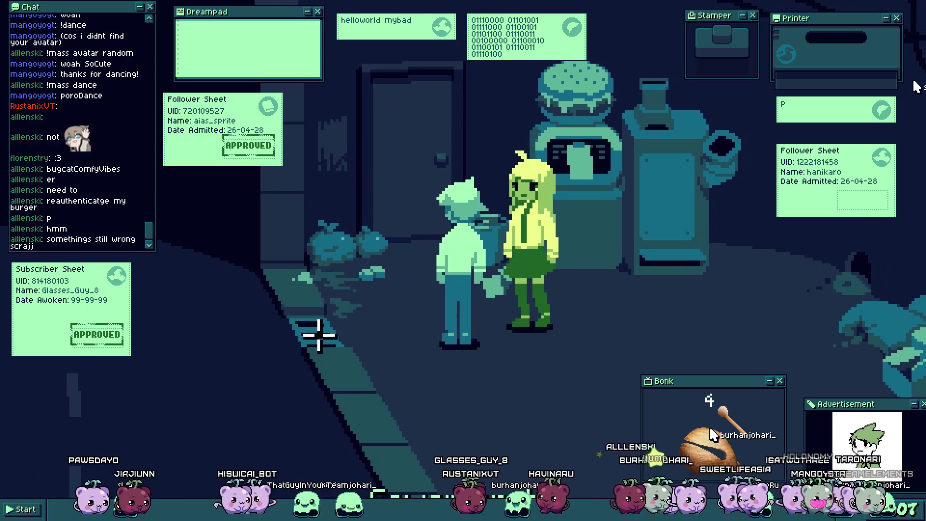
left_click(319, 335)
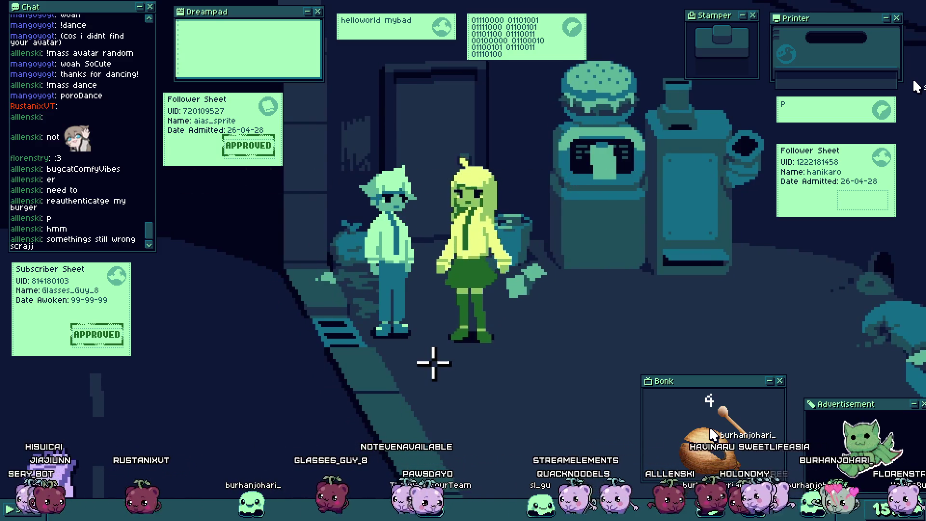
left_click(542, 327)
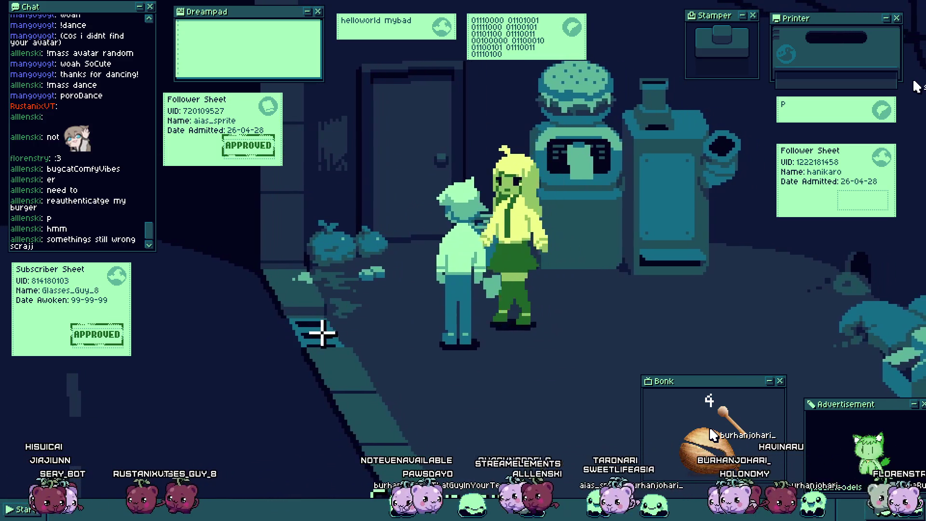
left_click(323, 333)
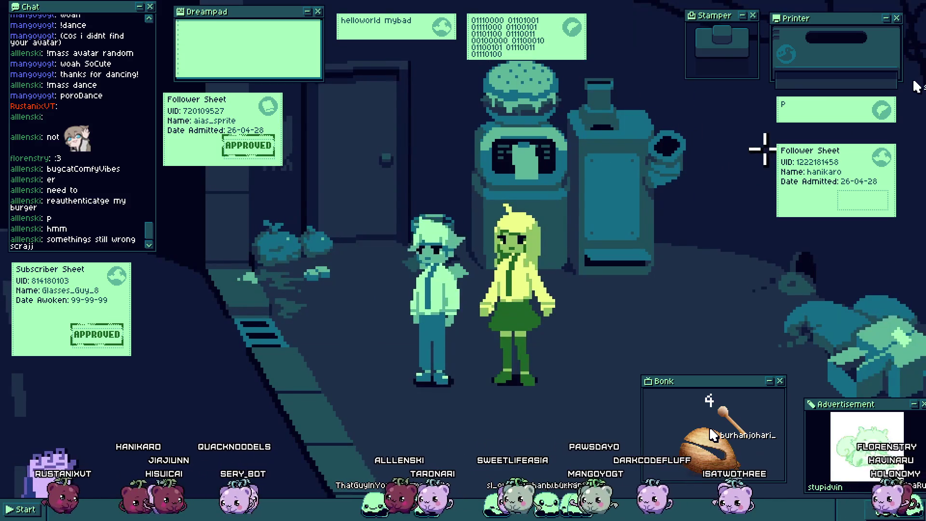
left_click(331, 326)
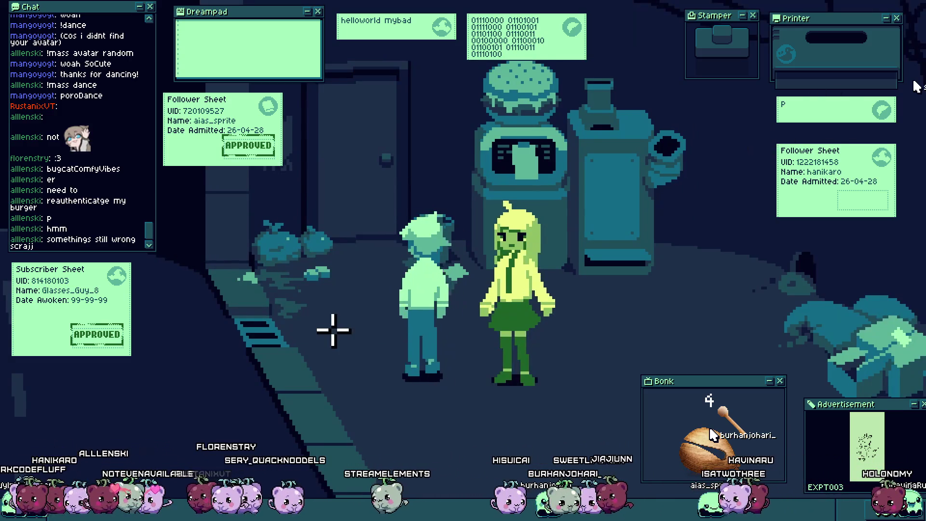
left_click(306, 328)
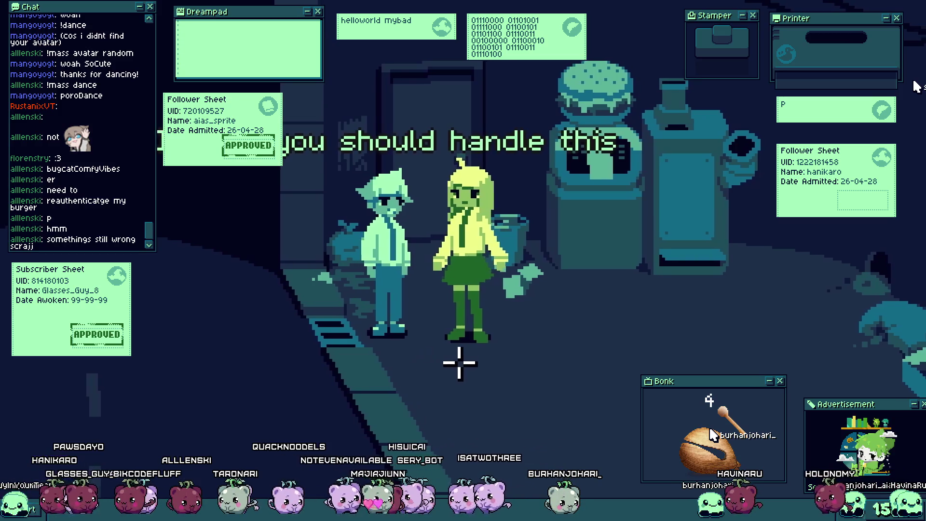
left_click(543, 326)
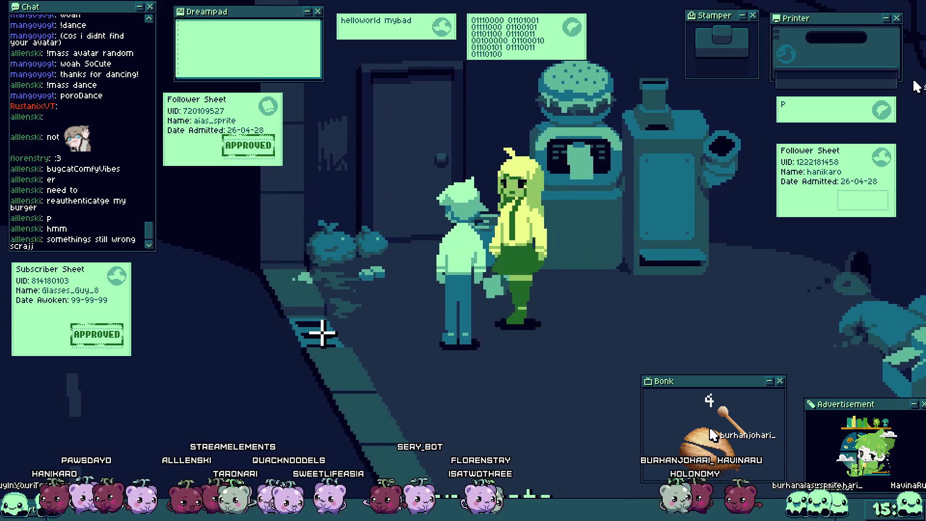
left_click(322, 333)
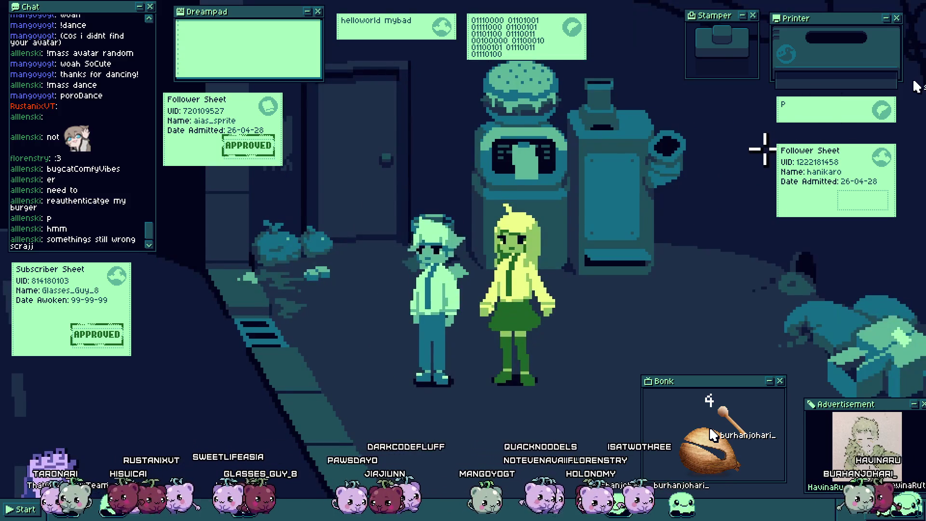
Step: Recheck the 'seems like a regular sewer grate' caption by walking the pair back onto the grate
left_click(330, 327)
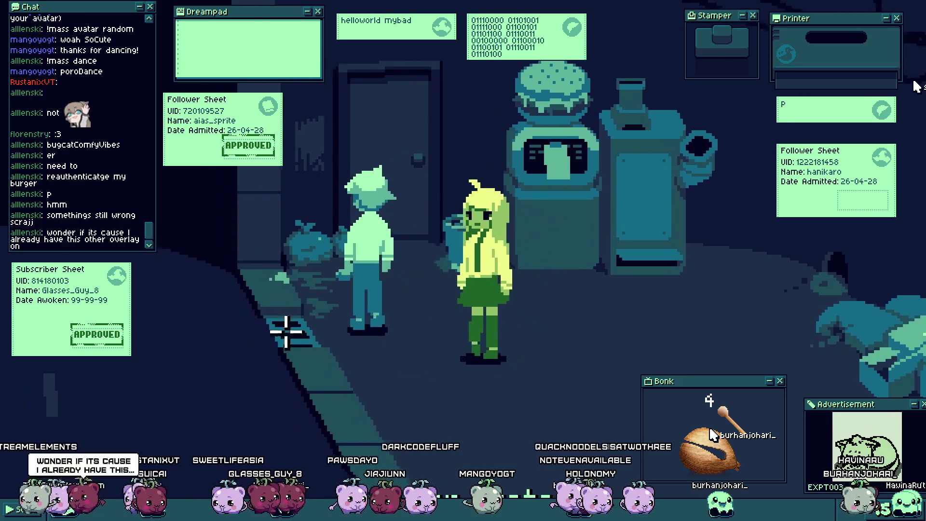
left_click(286, 331)
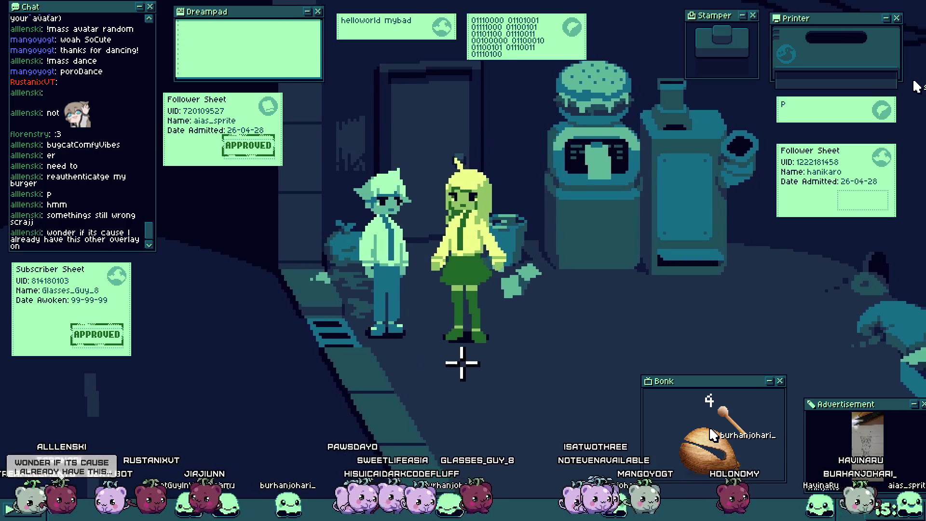
left_click(550, 328)
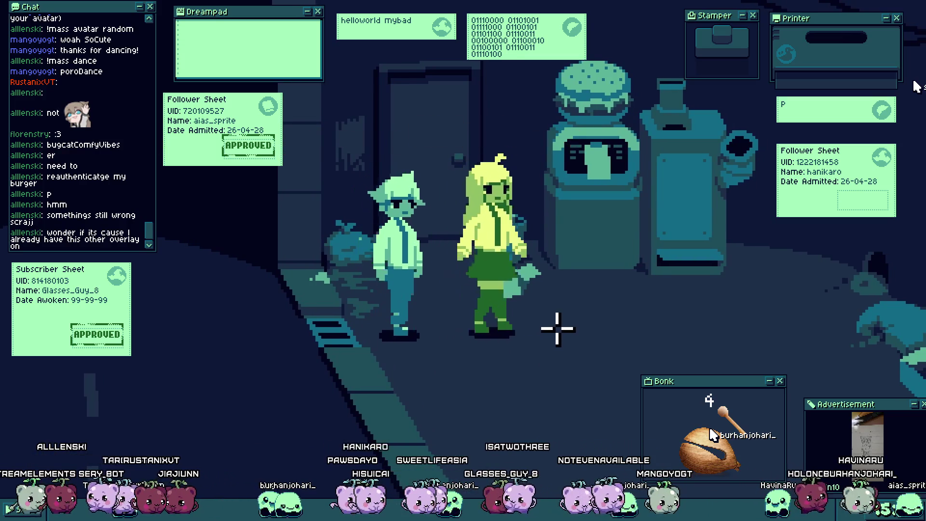
left_click(322, 333)
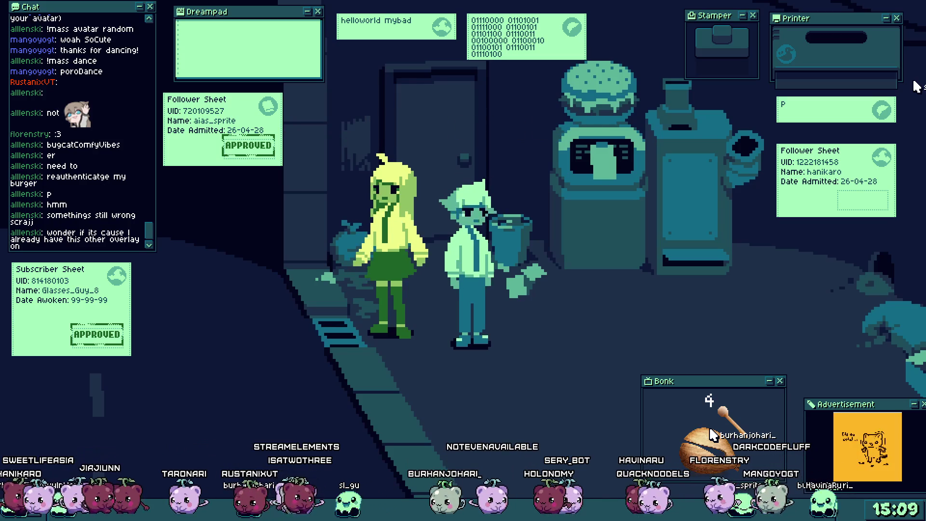
left_click(765, 149)
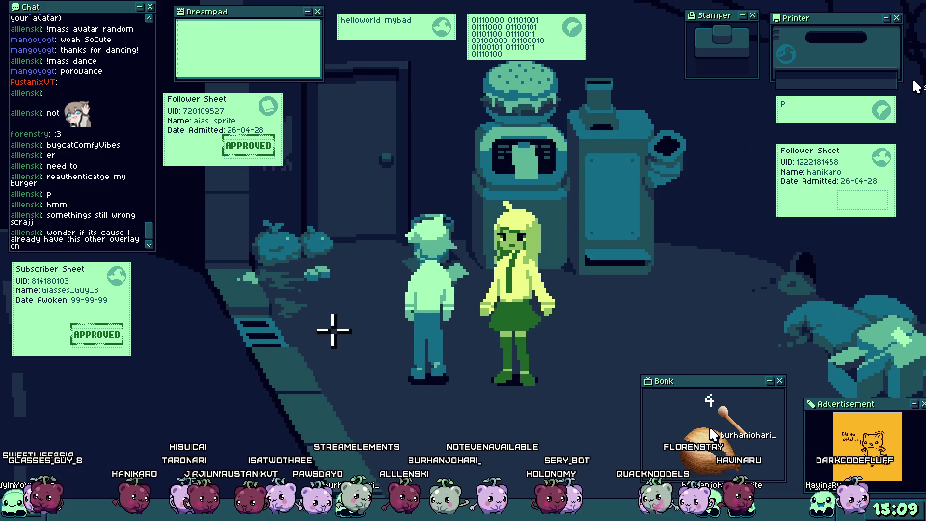
left_click(305, 327)
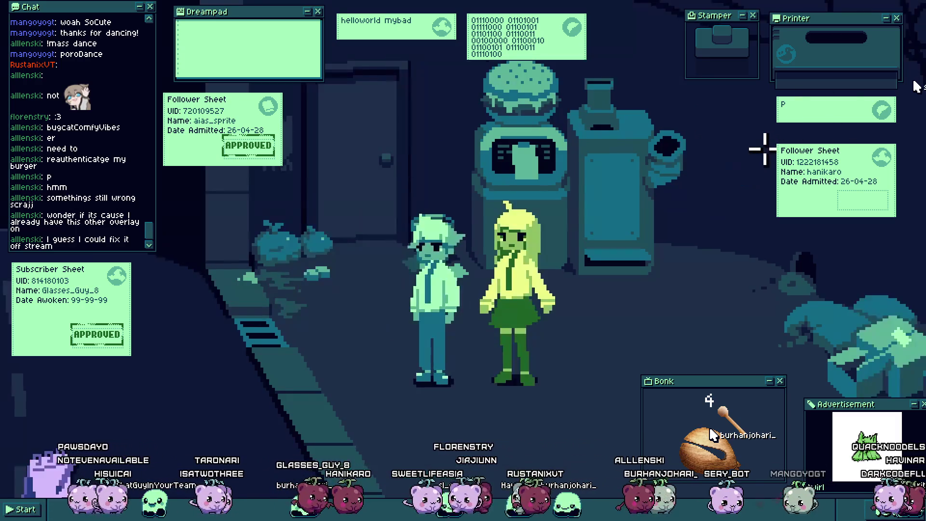
left_click(288, 329)
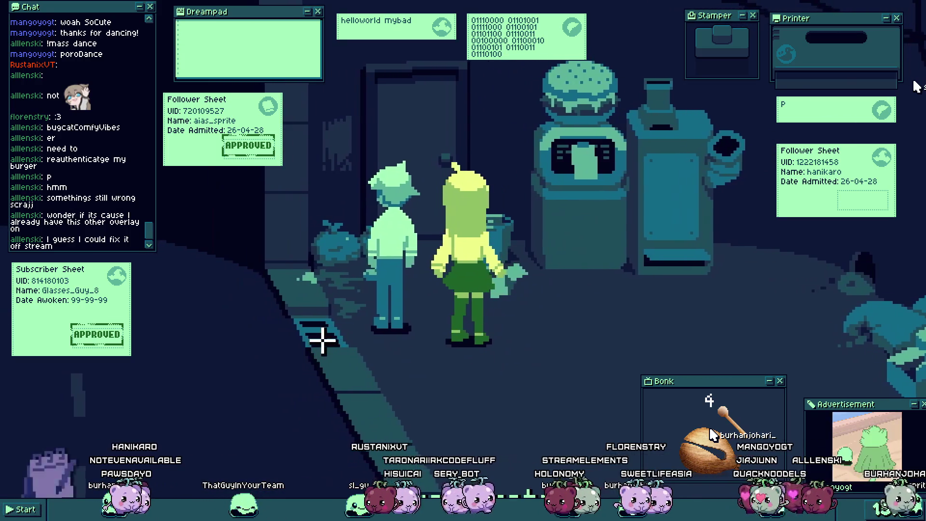
left_click(319, 338)
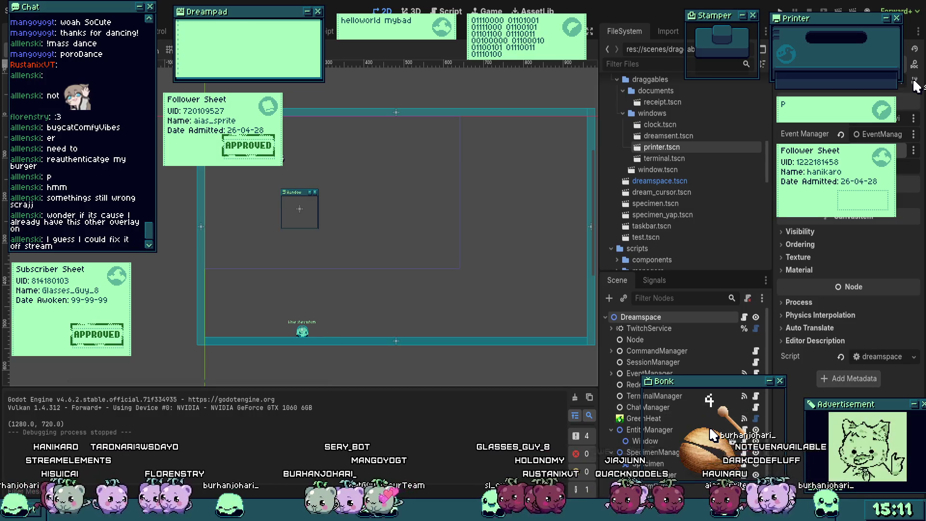
Step: Save the dreamspace scene, then stamp the follower sheet APPROVED and move it to the lower left
scroll(463, 305, "up", 2)
key("ctrl+s")
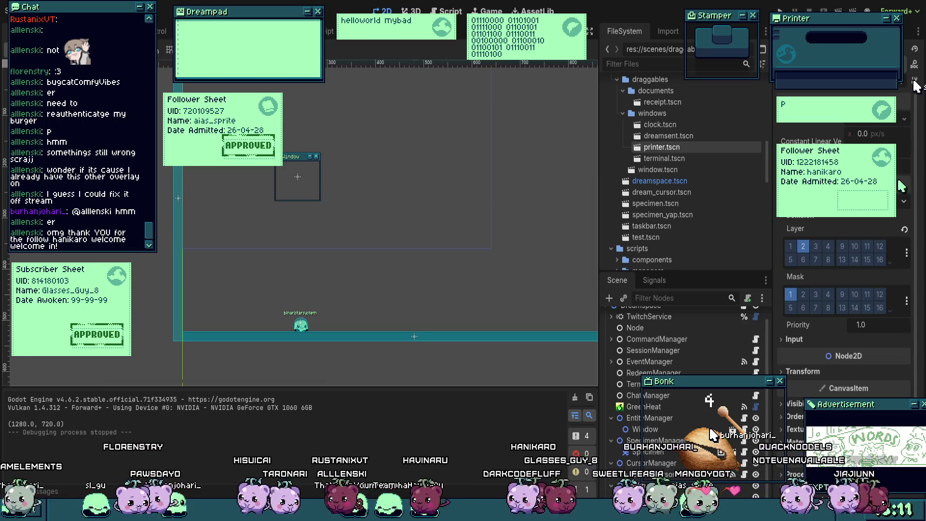
left_click_drag(902, 186, 700, 140)
mouse_move(723, 40)
left_mouse_down()
mouse_move(662, 126)
mouse_move(702, 13)
left_mouse_up()
left_click(662, 127)
mouse_move(633, 127)
left_mouse_down()
mouse_move(140, 410)
mouse_move(68, 434)
mouse_move(57, 313)
mouse_move(71, 405)
left_mouse_up()
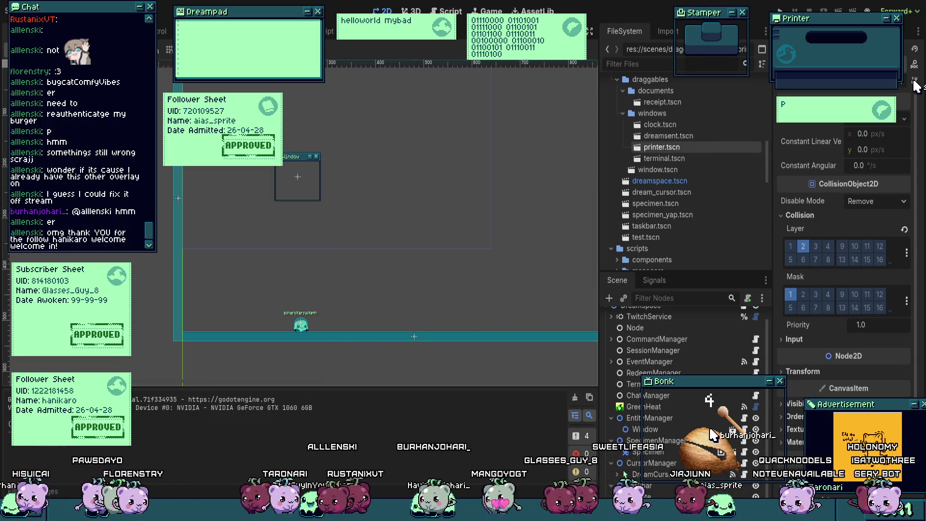
mouse_move(472, 181)
left_mouse_down()
mouse_move(452, 179)
mouse_move(460, 182)
mouse_move(457, 224)
left_mouse_up()
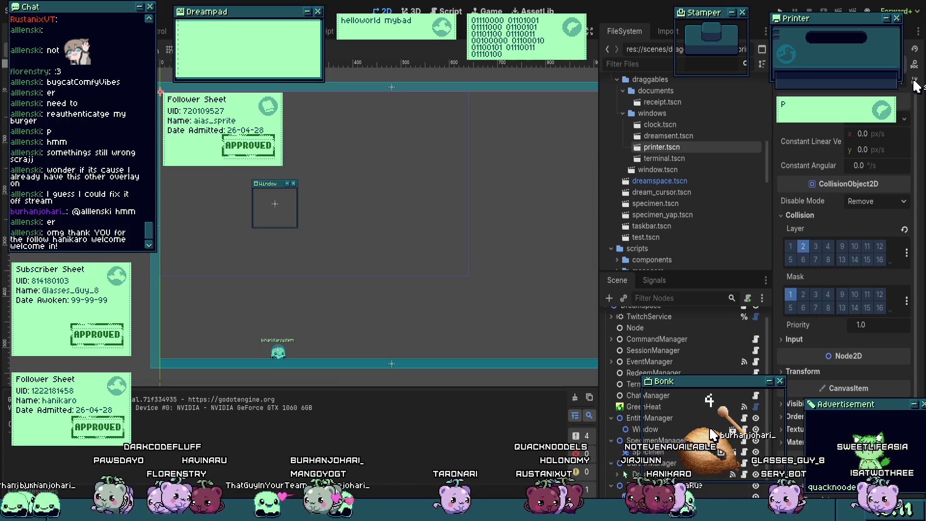
Step: Select a boundary collision shape, pull its bottom edge up and move the vertical bar beside the top bar
left_click_drag(380, 268, 444, 228)
scroll(674, 434, "down", 3)
left_click(674, 488)
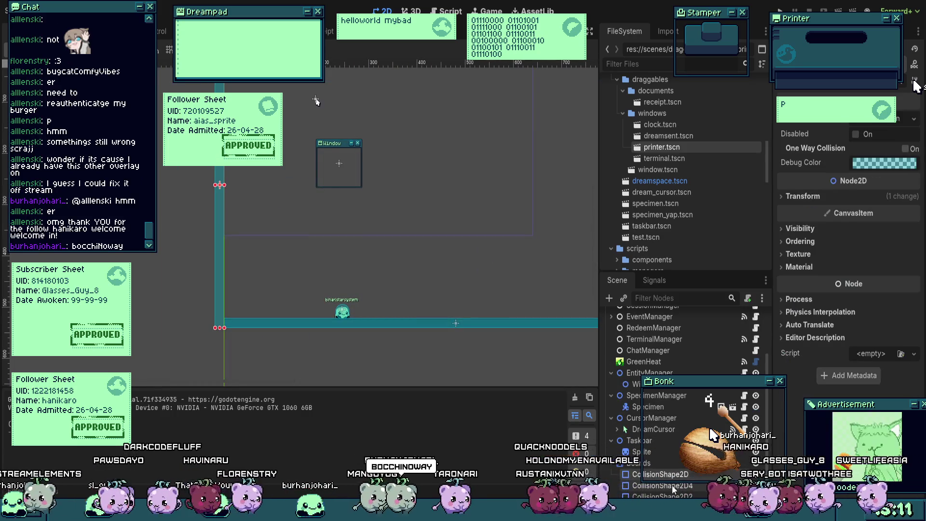
scroll(337, 260, "up", 2)
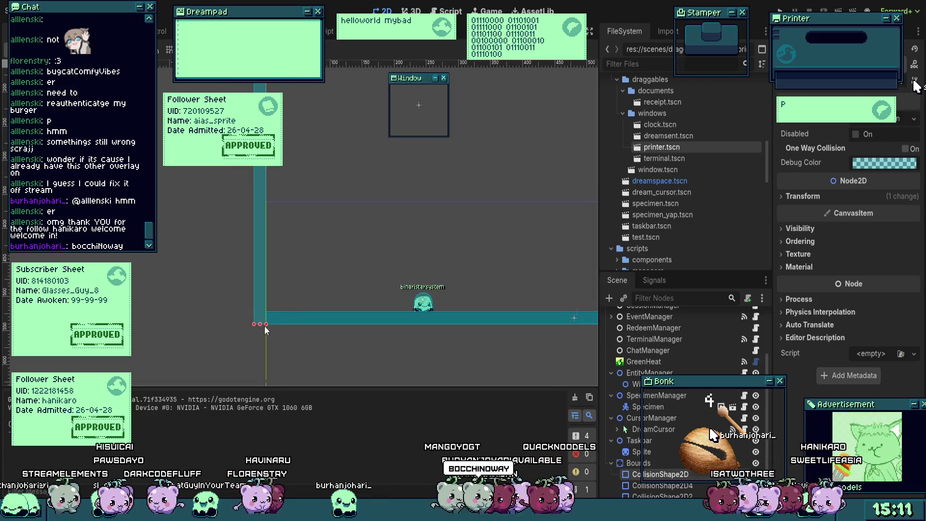
mouse_move(260, 325)
left_mouse_down()
mouse_move(263, 200)
mouse_move(263, 207)
left_mouse_up()
scroll(263, 200, "up", 5)
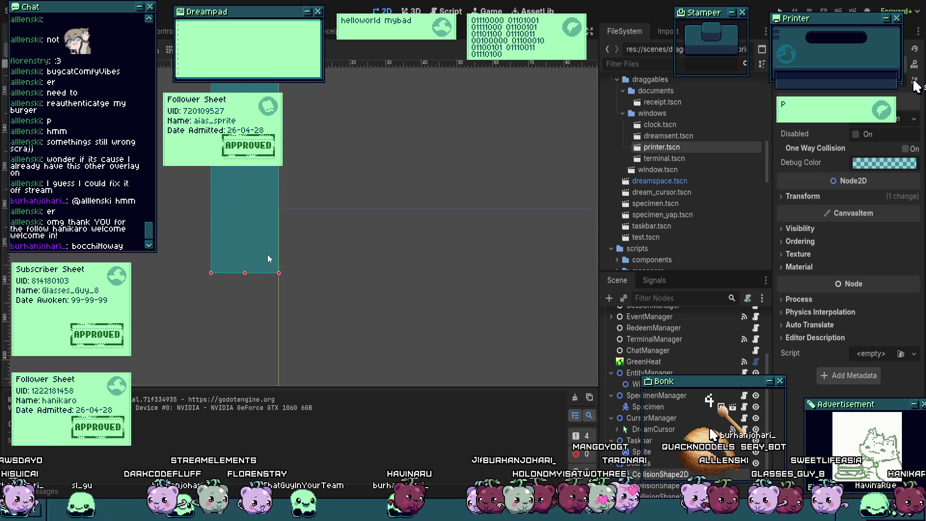
scroll(312, 212, "down", 5)
scroll(311, 210, "down", 3)
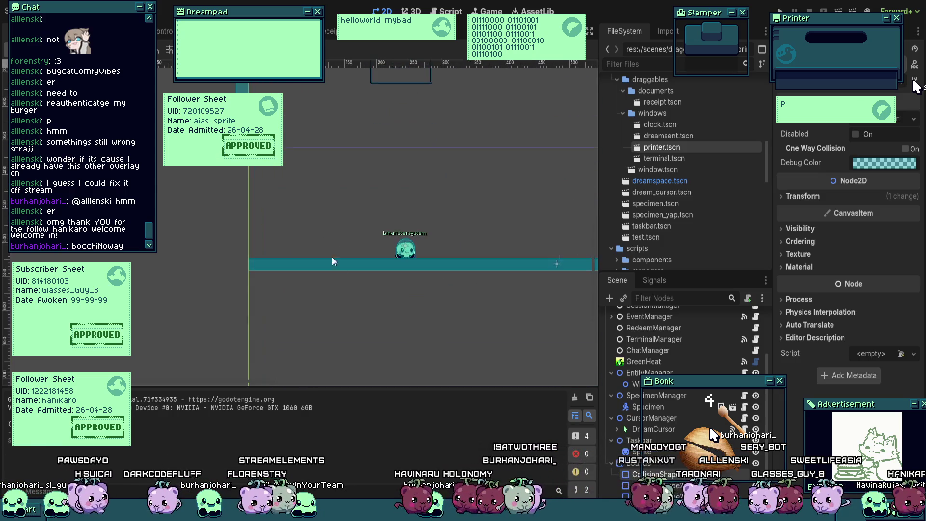
scroll(313, 354, "down", 6)
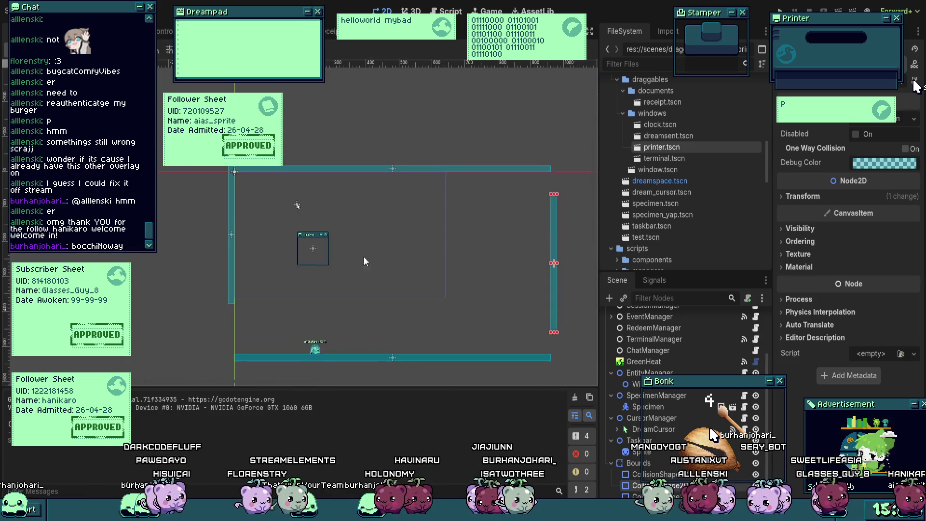
scroll(534, 208, "up", 1)
mouse_move(534, 207)
left_mouse_down()
mouse_move(429, 157)
mouse_move(400, 164)
mouse_move(397, 145)
left_mouse_up()
scroll(397, 120, "up", 2)
scroll(397, 119, "up", 2)
scroll(397, 145, "up", 3)
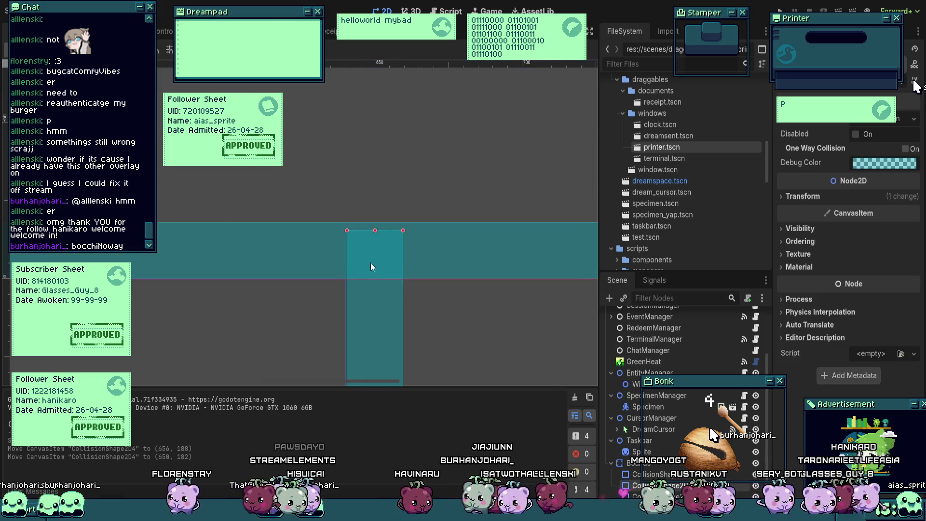
Step: Nudge the vertical collision bar into place and stretch the rectangle up and to the left
left_click_drag(377, 274, 376, 267)
key("ctrl+z")
left_click_drag(386, 338, 383, 329)
scroll(383, 329, "up", 3)
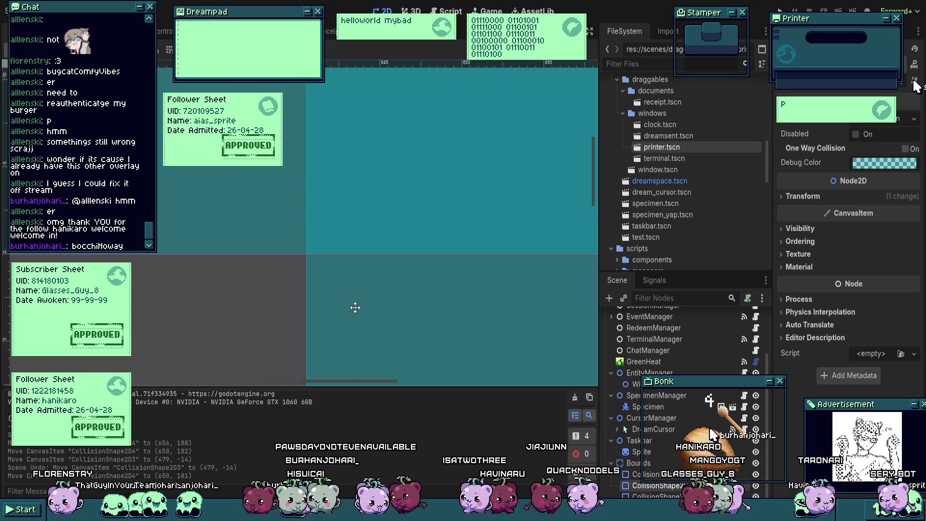
scroll(361, 305, "down", 3)
left_click_drag(368, 299, 369, 296)
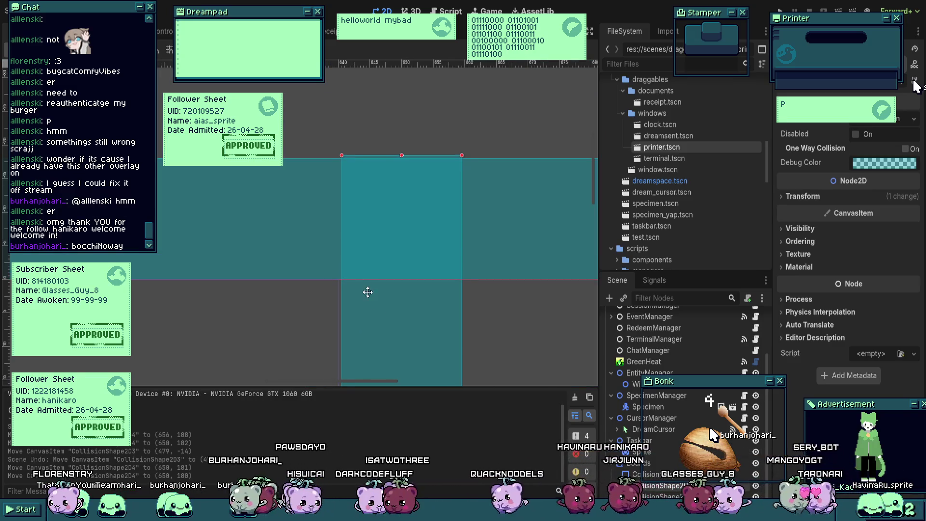
scroll(380, 223, "down", 1)
left_click_drag(344, 166, 342, 163)
scroll(455, 203, "down", 8)
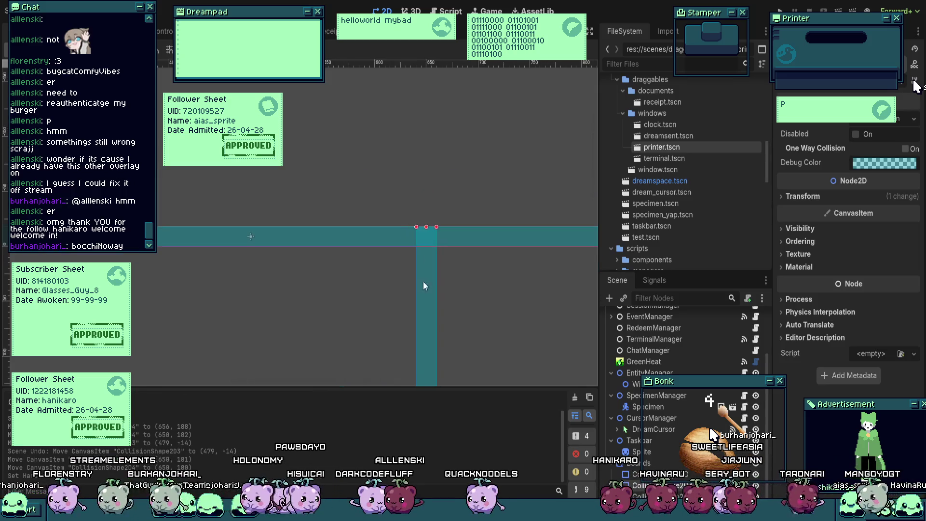
scroll(392, 270, "up", 5)
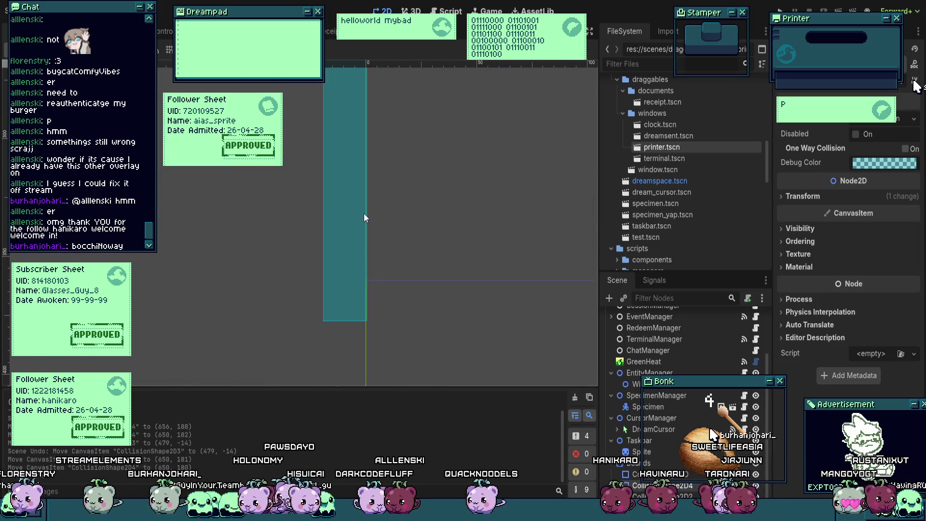
scroll(364, 214, "up", 2)
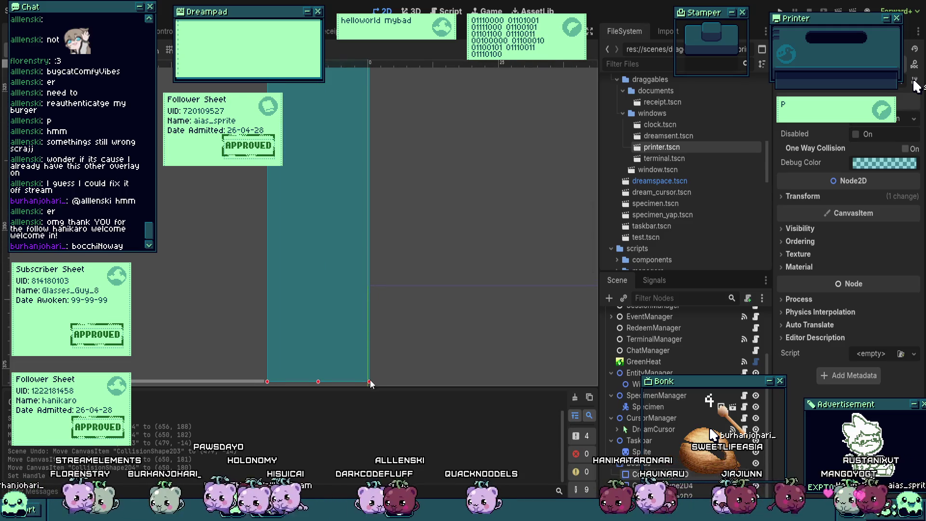
scroll(364, 351, "down", 5)
Step: Select the tall teal collision shape near the Window node
left_click(376, 278)
scroll(376, 278, "down", 4)
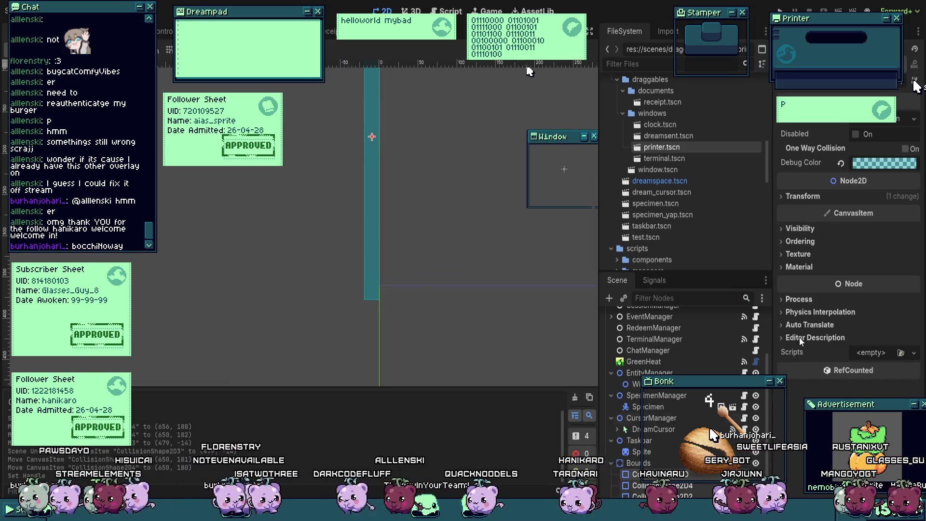
scroll(916, 86, "up", 2)
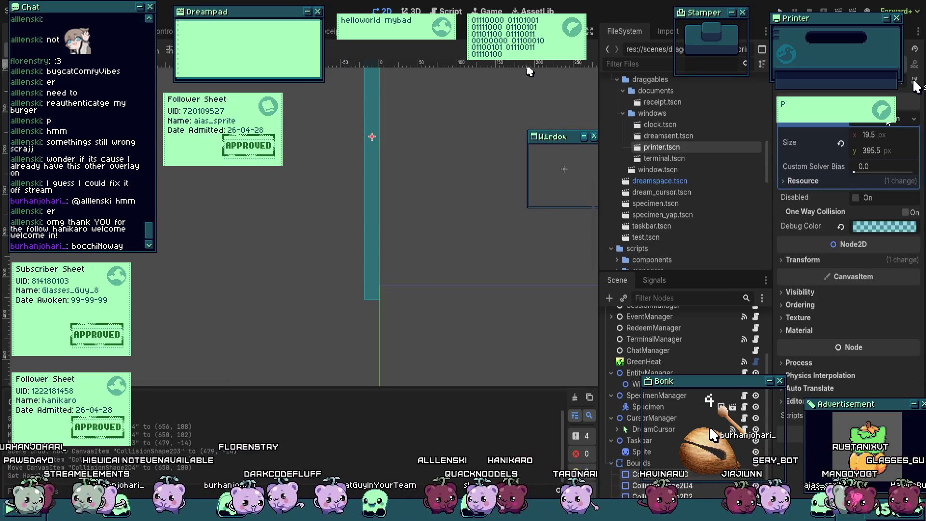
left_click_drag(530, 72, 385, 126)
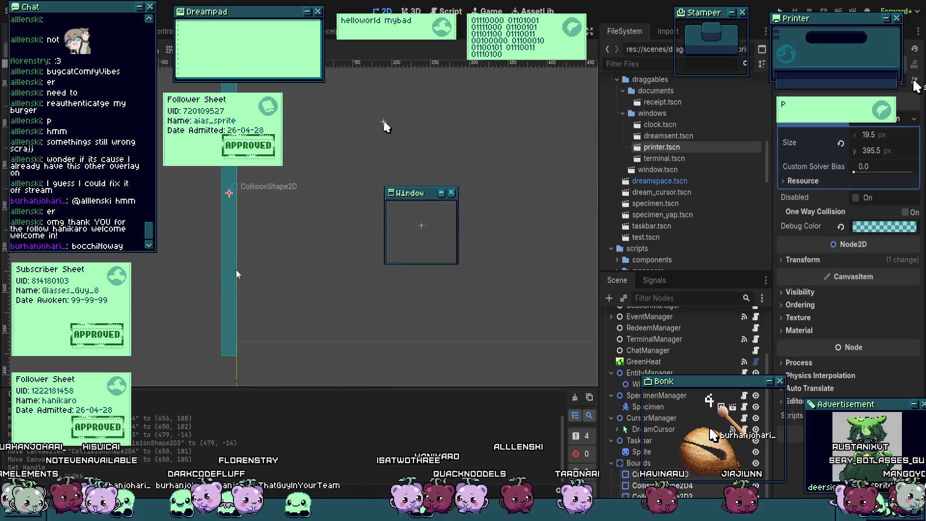
left_click(234, 372)
left_click_drag(237, 357, 519, 317)
key("ctrl+z")
scroll(519, 318, "down", 2)
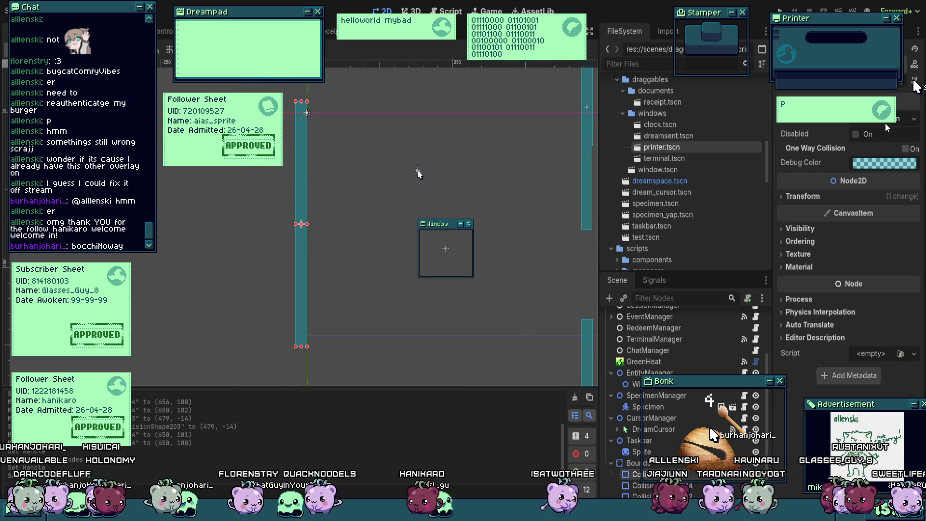
Step: Expand the collision shape's resource and tick Local to Scene
left_click(885, 121)
left_click(838, 181)
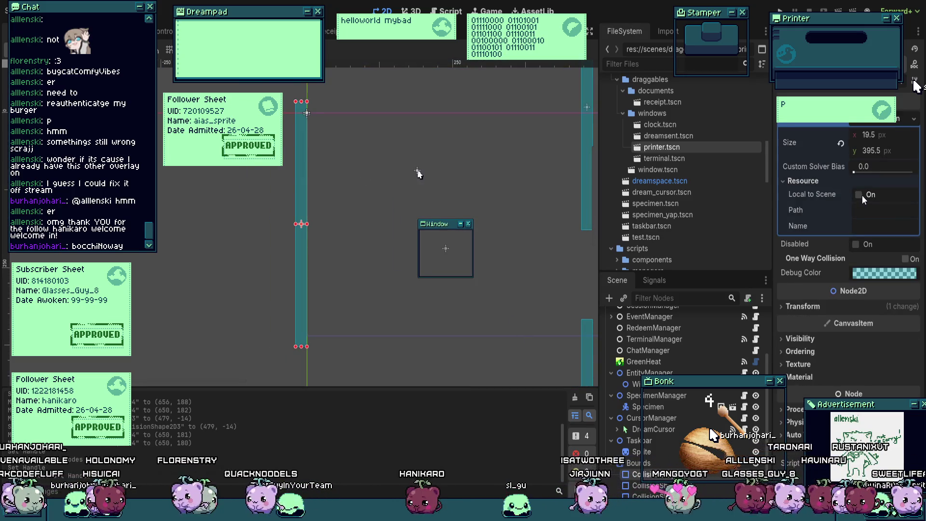
left_click(885, 121)
left_click(885, 122)
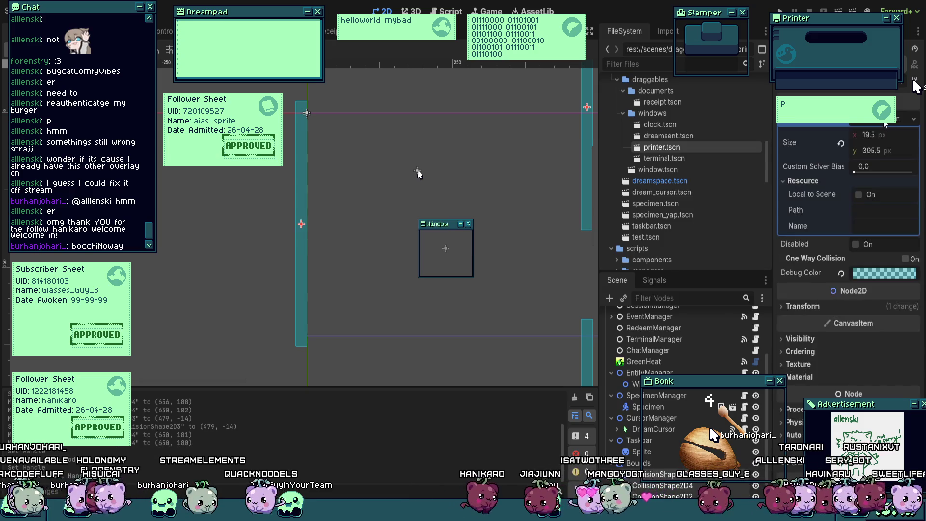
left_click(859, 194)
Step: Reselect the wall collision shape and reopen its shape Resource section
left_click_drag(418, 174, 408, 173)
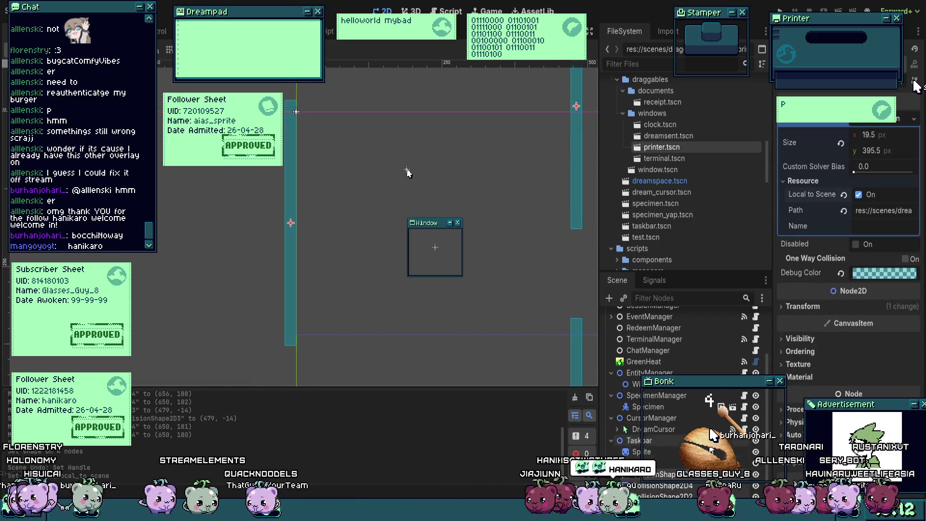
left_click(407, 173)
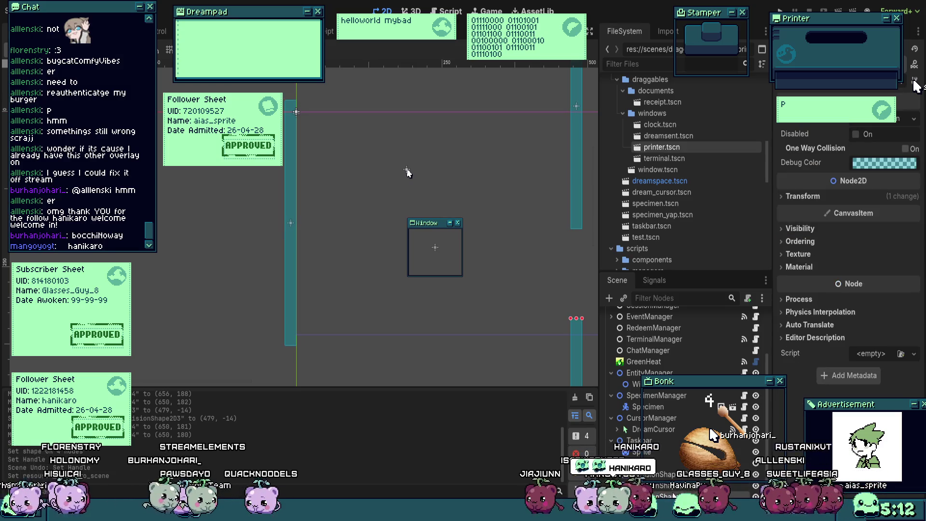
left_click(408, 173)
left_click(407, 172)
left_click(407, 173)
left_click_drag(408, 173, 365, 203)
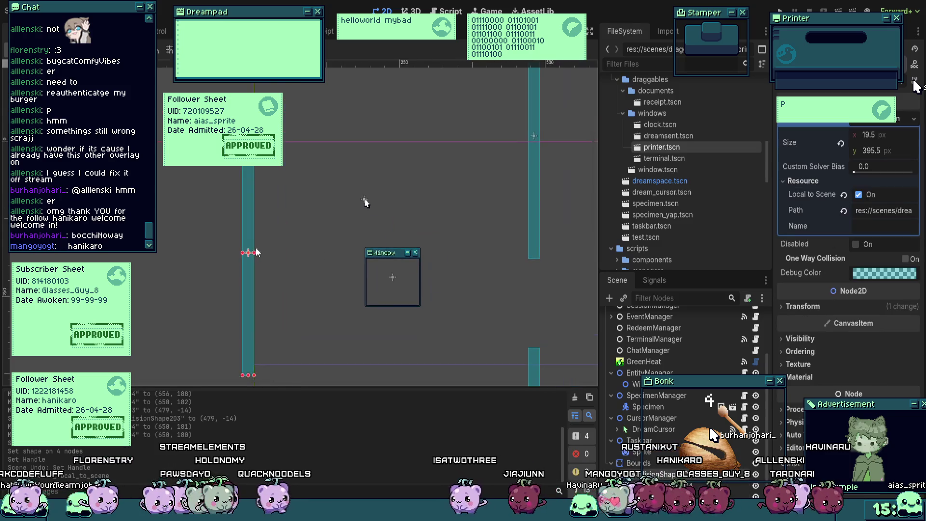
scroll(369, 205, "down", 3)
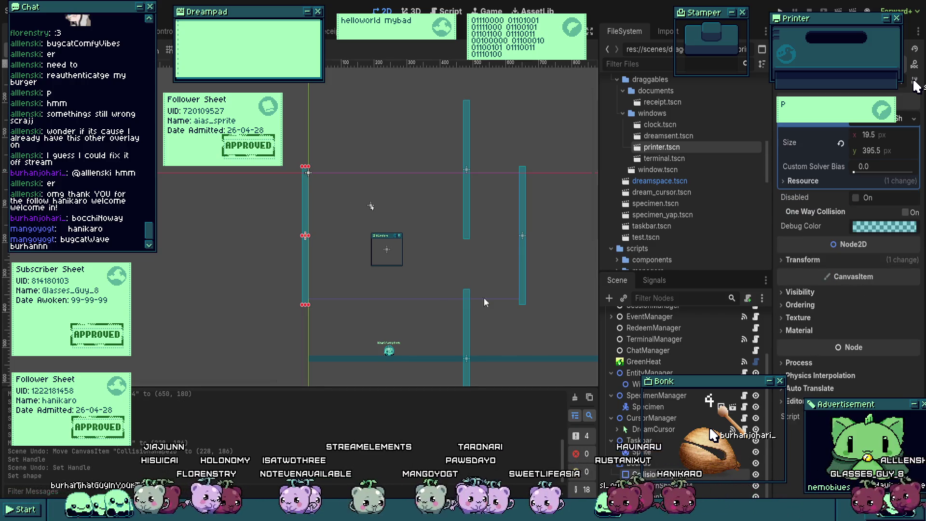
mouse_move(308, 304)
left_mouse_down()
mouse_move(323, 312)
mouse_move(412, 304)
left_mouse_up()
key("ctrl+z")
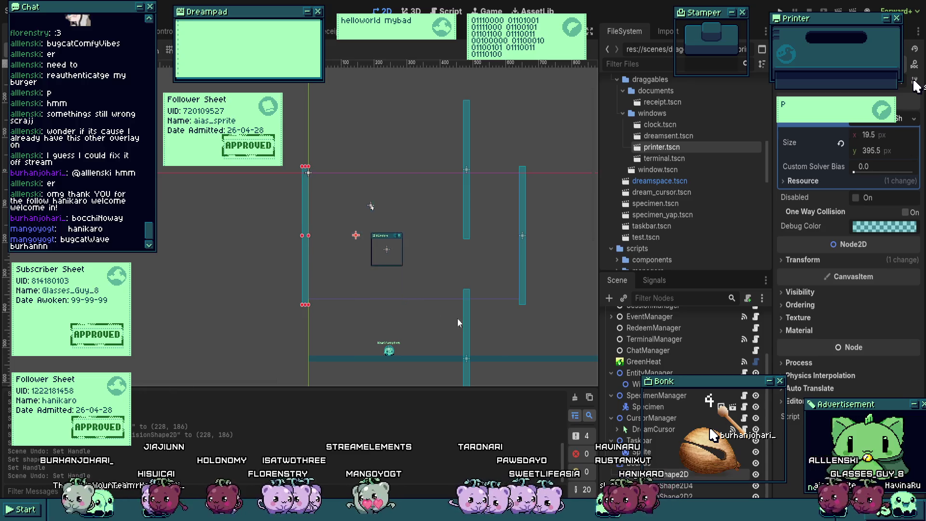
left_click(864, 181)
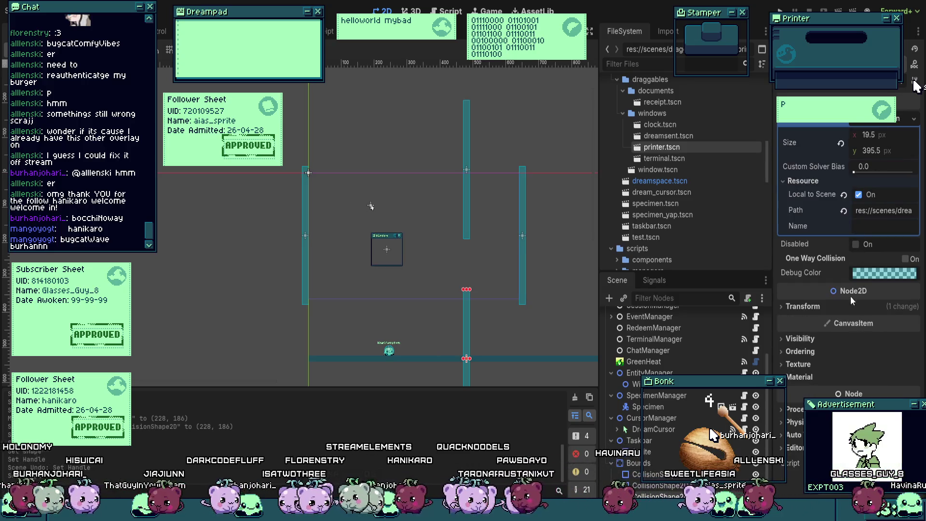
Step: Narrow the wall's collision strip to 1 px wide
scroll(866, 139, "down", 3)
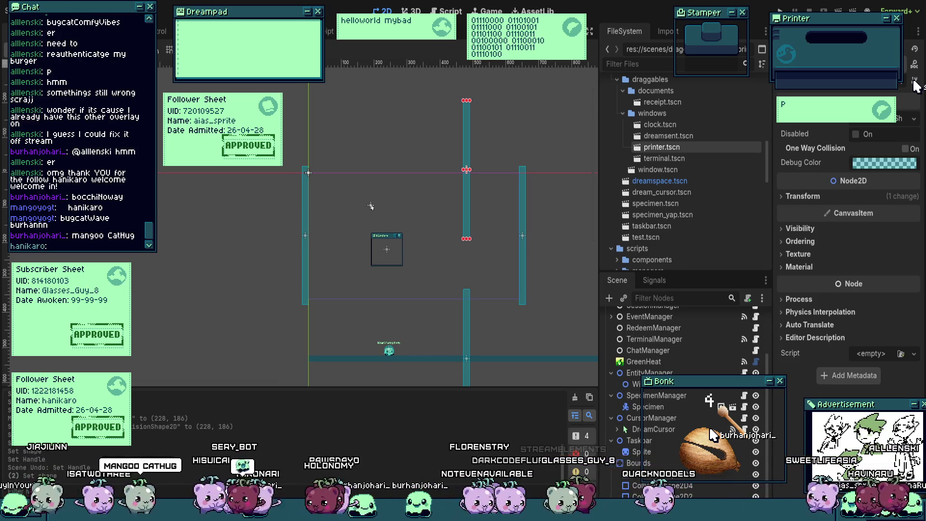
scroll(279, 280, "up", 2)
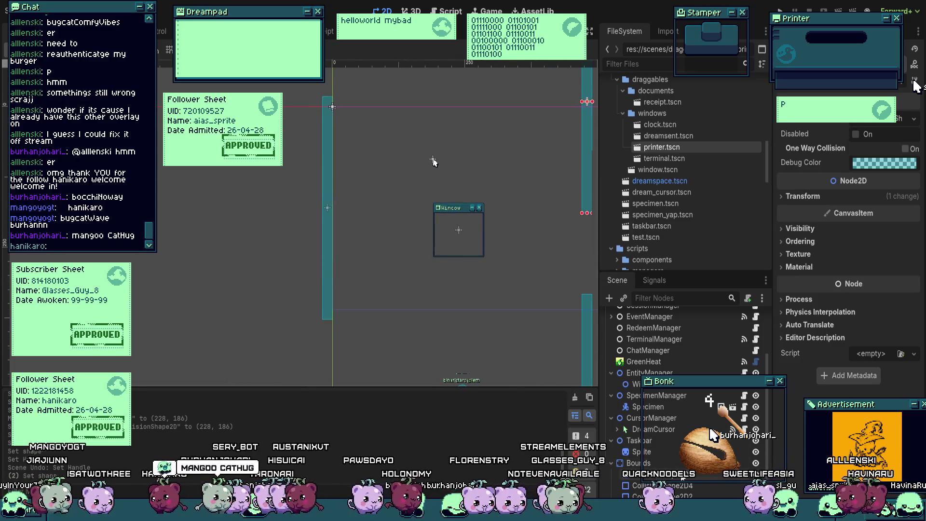
scroll(337, 333, "up", 3)
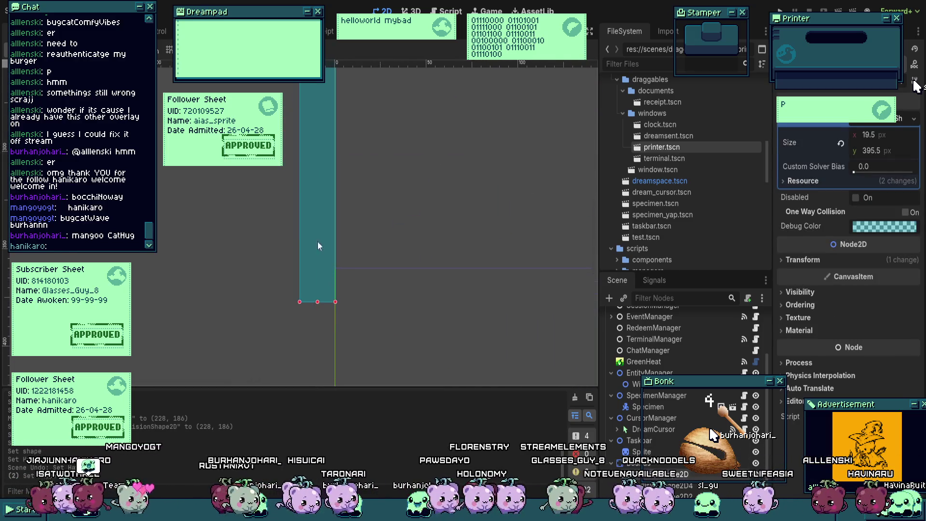
scroll(318, 241, "down", 3)
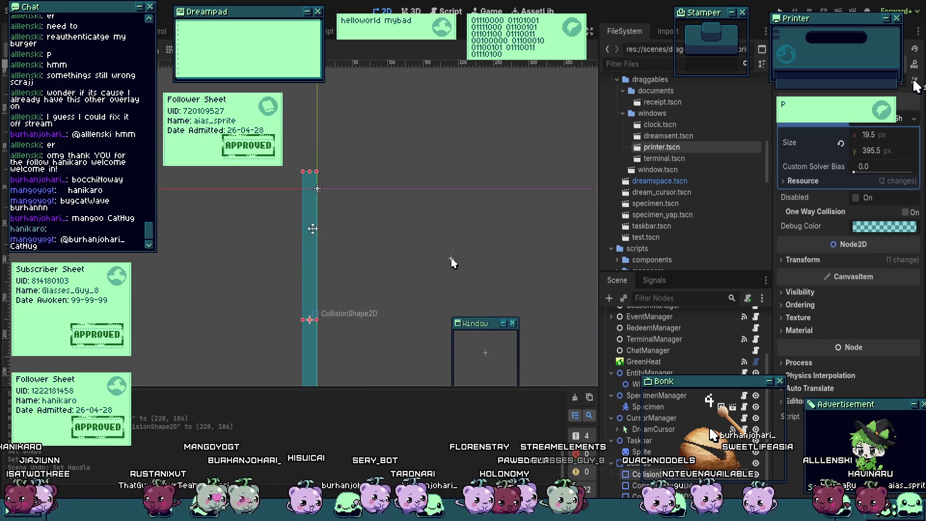
scroll(315, 230, "up", 4)
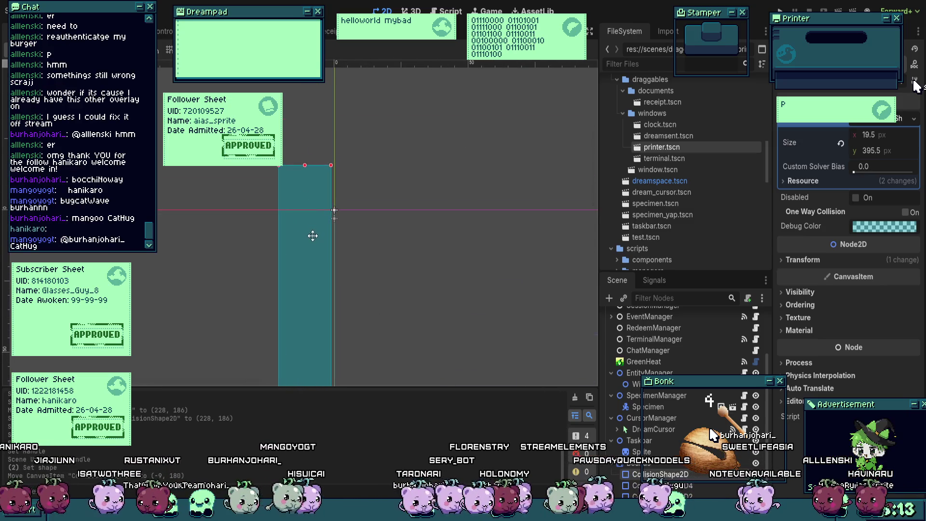
left_click_drag(312, 236, 308, 241)
scroll(335, 169, "up", 4)
mouse_move(331, 160)
left_mouse_down()
mouse_move(338, 149)
mouse_move(289, 121)
mouse_move(320, 127)
mouse_move(375, 234)
mouse_move(343, 262)
mouse_move(342, 231)
left_mouse_up()
Step: Shorten the collision strip from the bottom to 362 px tall and save the scene
scroll(365, 276, "down", 4)
scroll(532, 210, "down", 2)
scroll(361, 331, "up", 4)
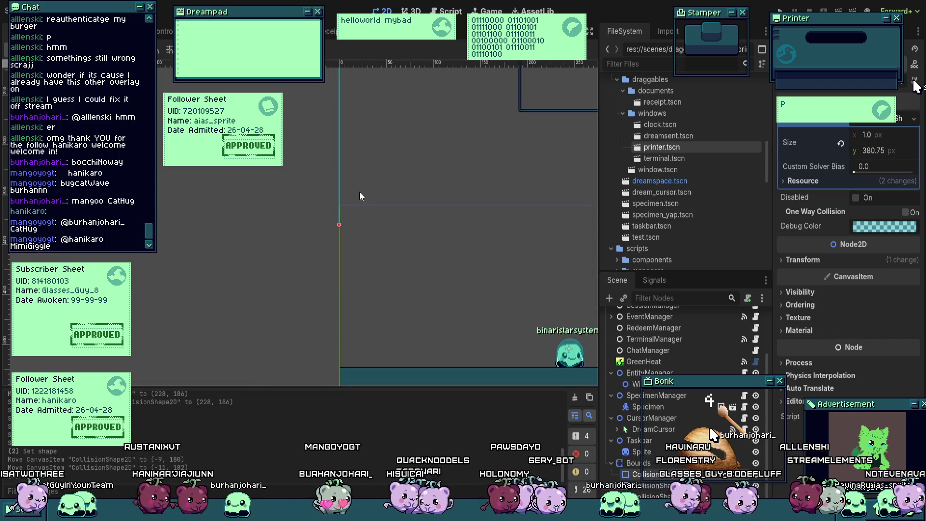
scroll(334, 244, "up", 8)
mouse_move(325, 290)
left_mouse_down()
mouse_move(336, 109)
mouse_move(279, 360)
mouse_move(288, 340)
mouse_move(284, 259)
left_mouse_up()
scroll(279, 360, "up", 1)
scroll(289, 260, "down", 11)
key("ctrl+s")
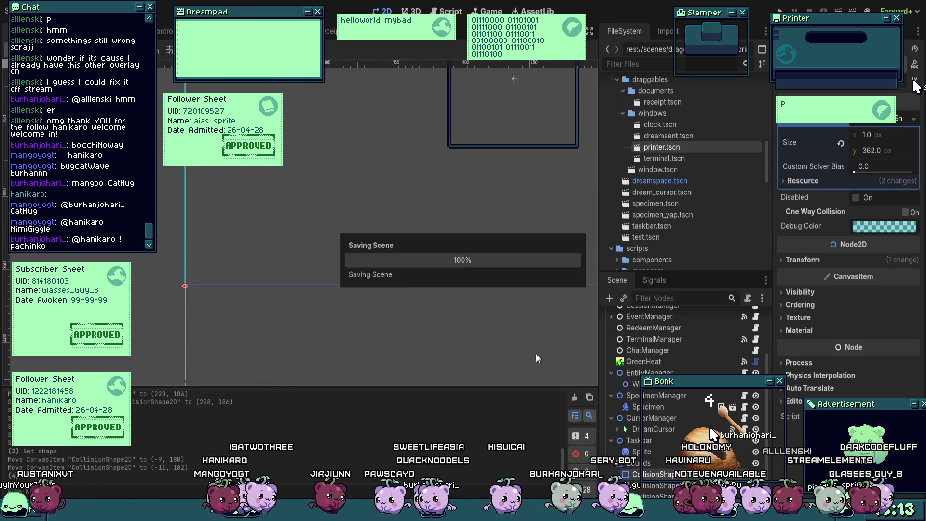
Step: Reshape a bounds collision rectangle into a 1 px strip 362 px tall
scroll(316, 265, "down", 5)
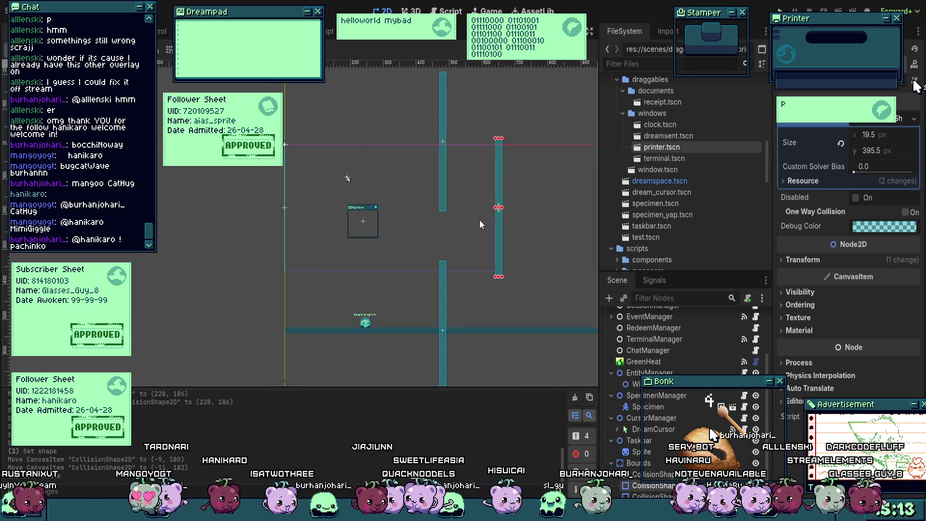
scroll(505, 218, "up", 1)
scroll(504, 226, "up", 6)
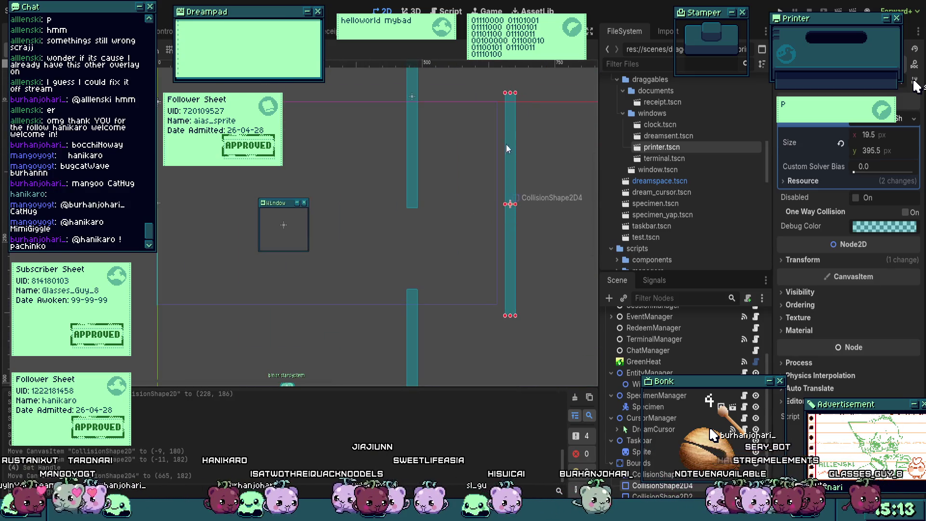
left_click_drag(388, 172, 281, 283)
left_click_drag(523, 282, 289, 281)
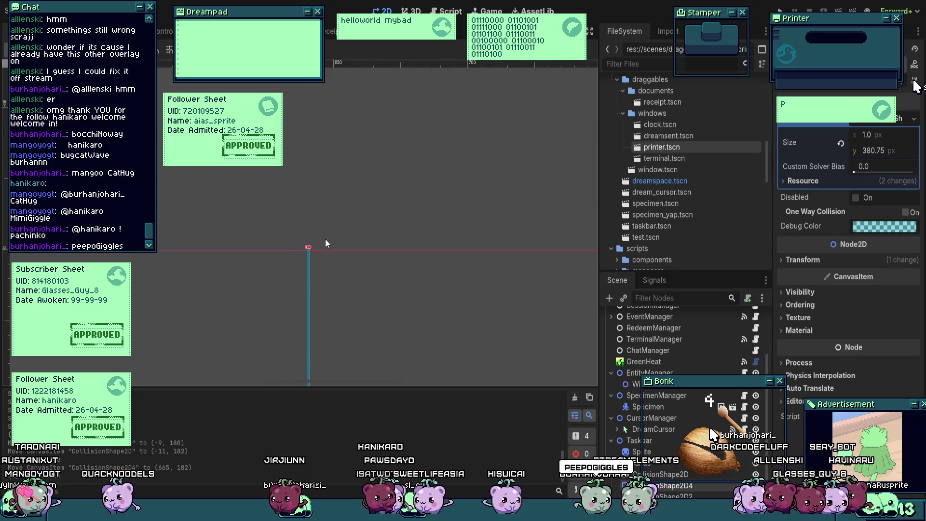
scroll(360, 132, "down", 3)
scroll(338, 333, "up", 7)
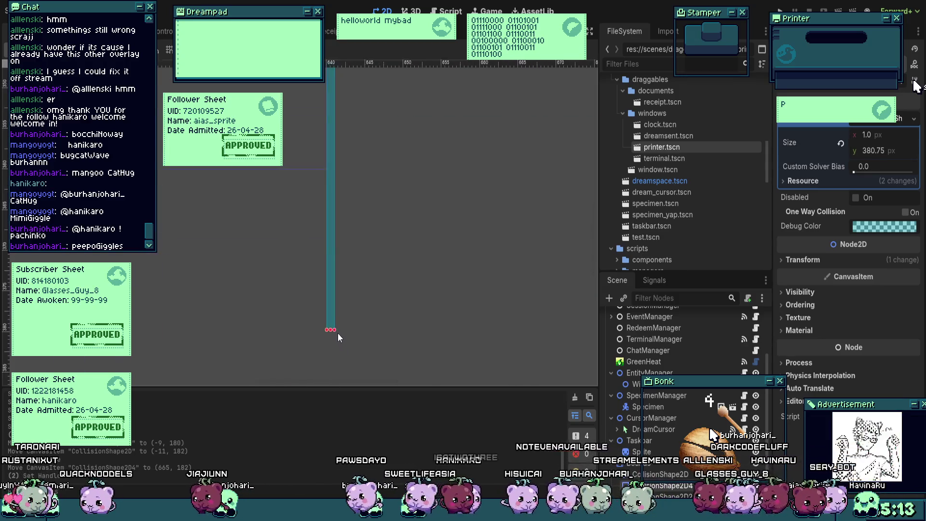
mouse_move(335, 325)
left_mouse_down()
mouse_move(321, 192)
mouse_move(335, 106)
left_mouse_up()
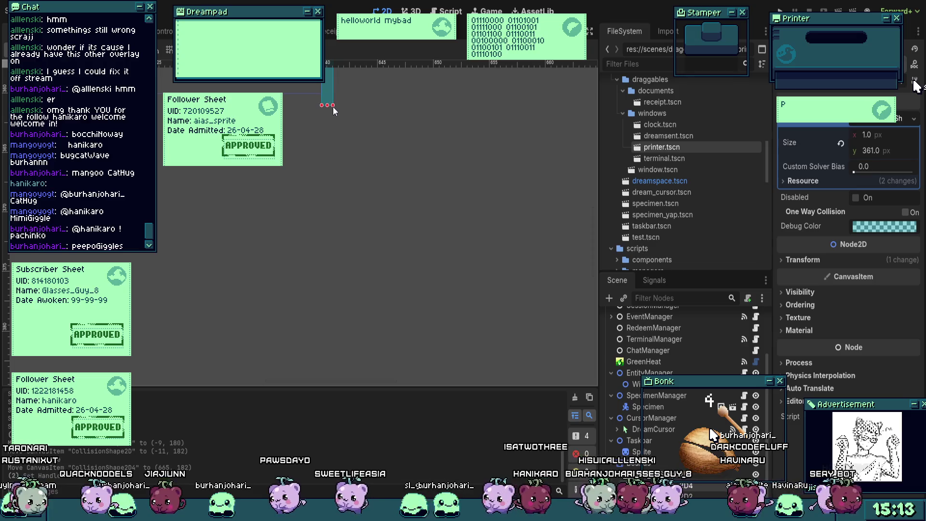
Step: Resize the tall collision strip and reshape another bounds rectangle from its corner
scroll(337, 144, "down", 12)
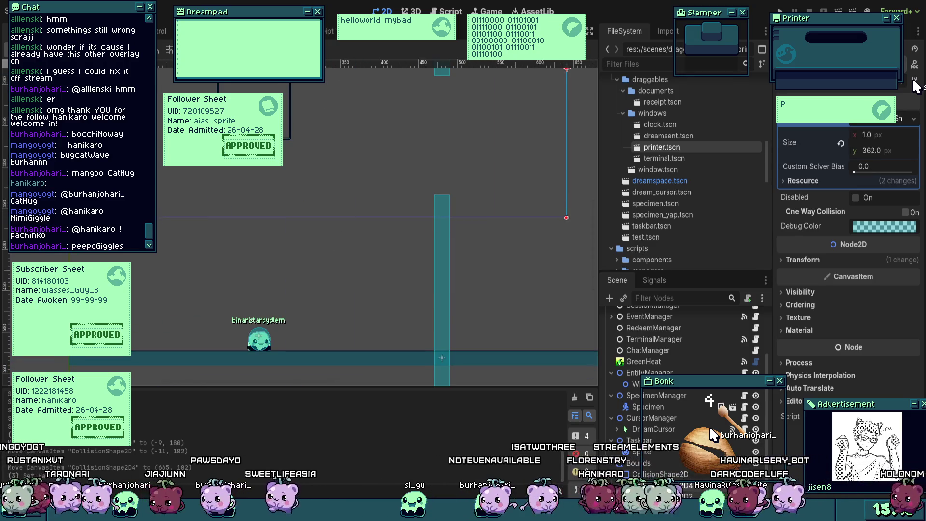
scroll(436, 196, "up", 2)
left_click(434, 196)
mouse_move(434, 197)
left_mouse_down()
mouse_move(96, 207)
mouse_move(427, 239)
mouse_move(231, 274)
mouse_move(218, 229)
mouse_move(262, 201)
left_mouse_up()
scroll(270, 212, "down", 10)
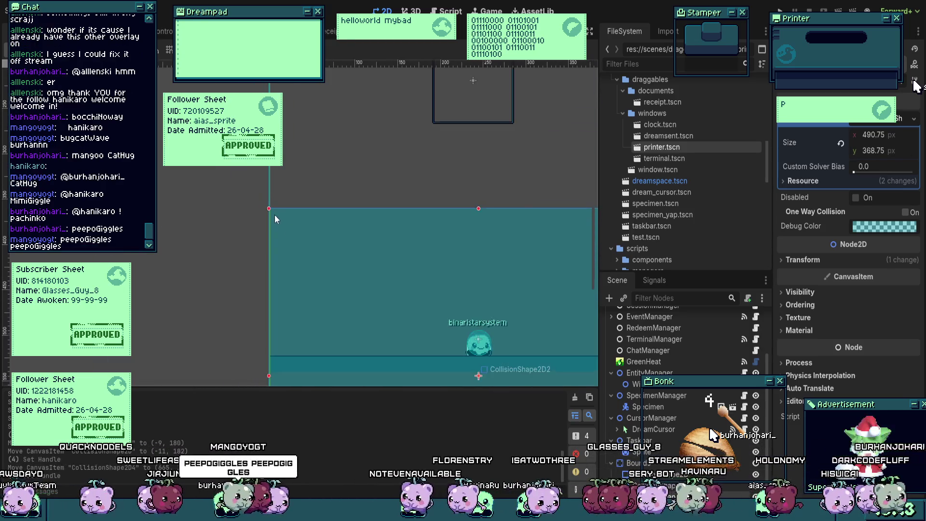
mouse_move(413, 384)
left_mouse_down()
mouse_move(453, 280)
mouse_move(261, 306)
mouse_move(218, 343)
mouse_move(282, 203)
mouse_move(289, 318)
left_mouse_up()
scroll(288, 308, "up", 10)
scroll(338, 301, "down", 10)
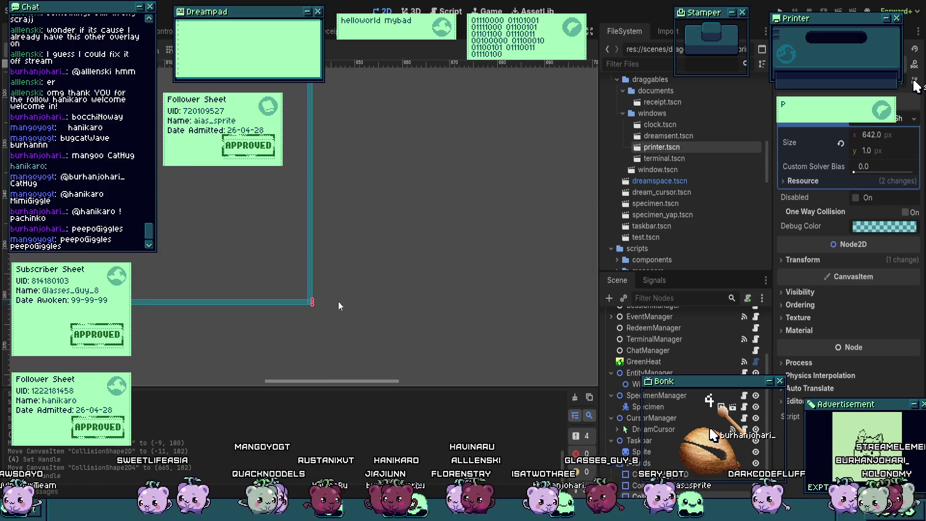
scroll(339, 264, "up", 3)
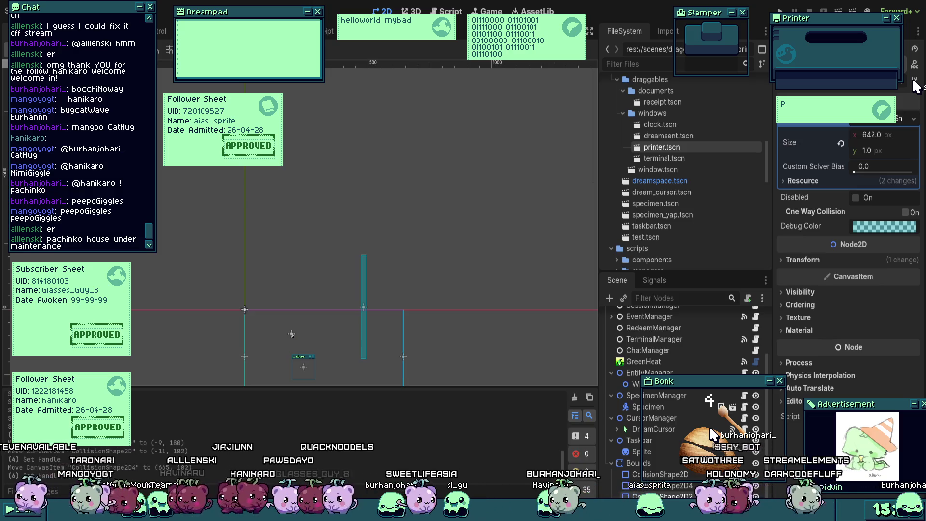
Step: Widen the thin vertical wall segment shape into a wide rectangle
scroll(378, 227, "left", 3)
left_click(412, 299)
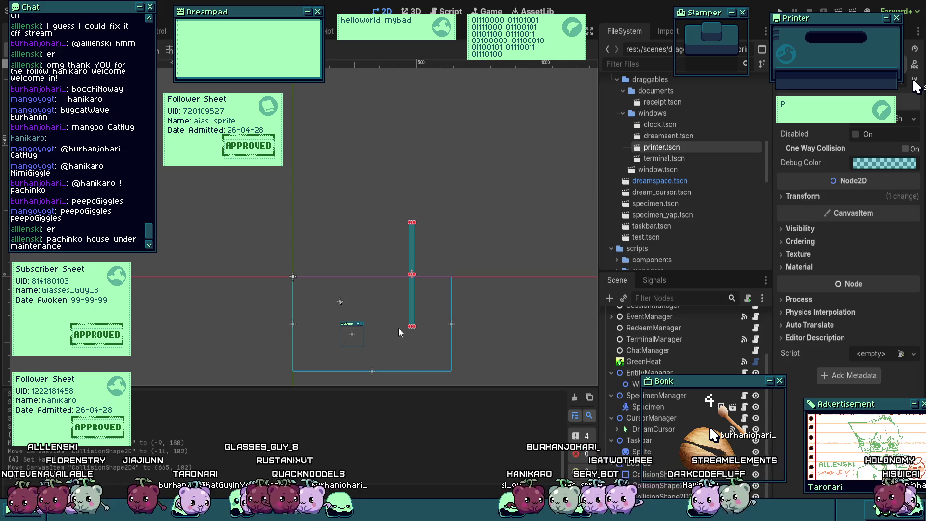
scroll(403, 289, "up", 5)
mouse_move(403, 168)
left_mouse_down()
mouse_move(183, 323)
mouse_move(160, 318)
mouse_move(530, 234)
mouse_move(209, 296)
mouse_move(263, 332)
mouse_move(219, 340)
mouse_move(279, 237)
mouse_move(301, 257)
left_mouse_up()
scroll(530, 234, "up", 5)
scroll(301, 256, "down", 5)
Step: Save the dreamspace scene and select the Specimen avatar in the viewport
key("ctrl+s")
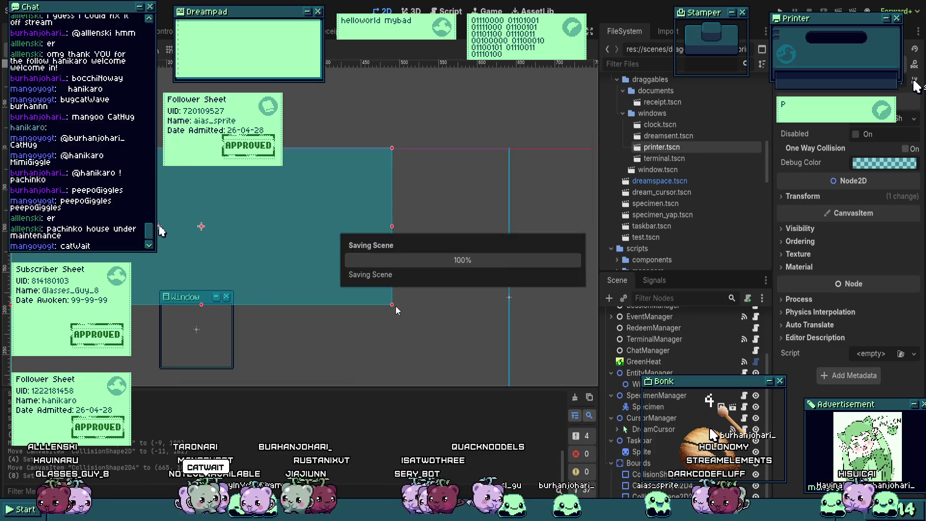
scroll(530, 124, "up", 6)
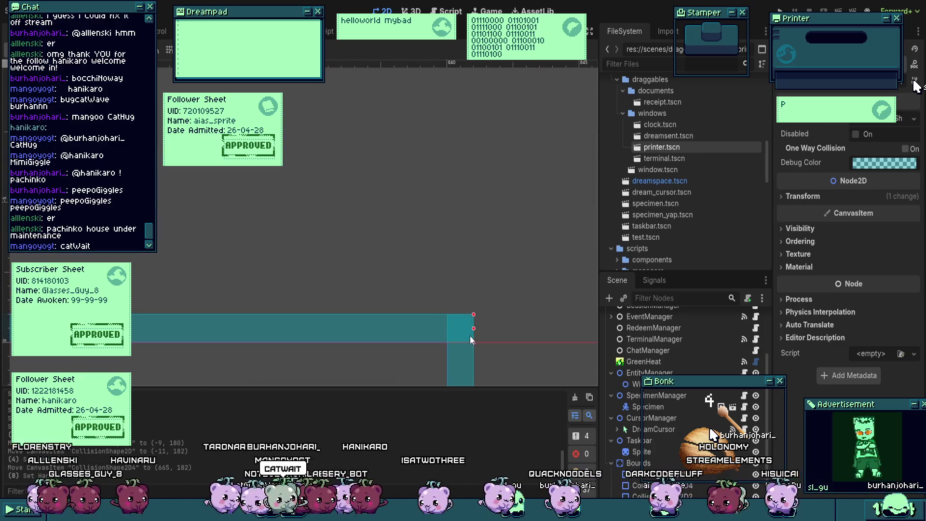
scroll(439, 225, "down", 12)
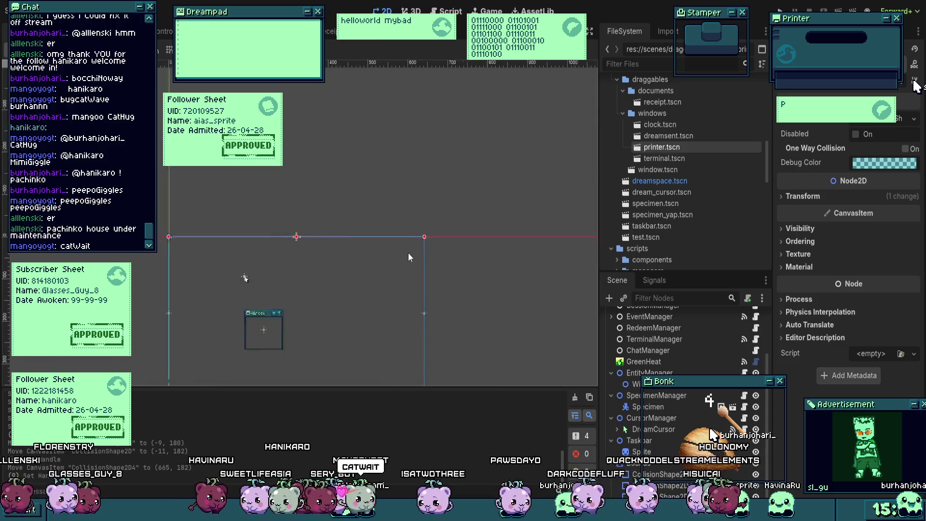
key("ctrl+s")
scroll(412, 242, "up", 3)
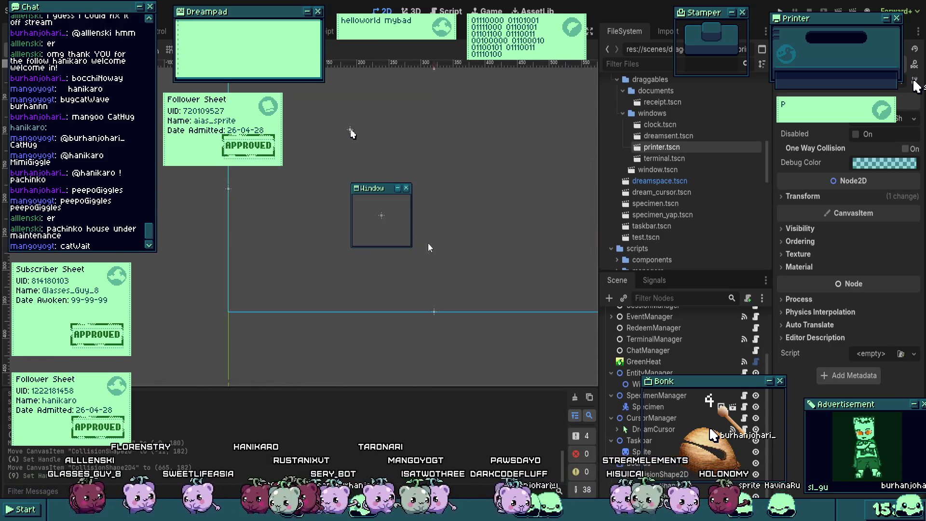
left_click(398, 380)
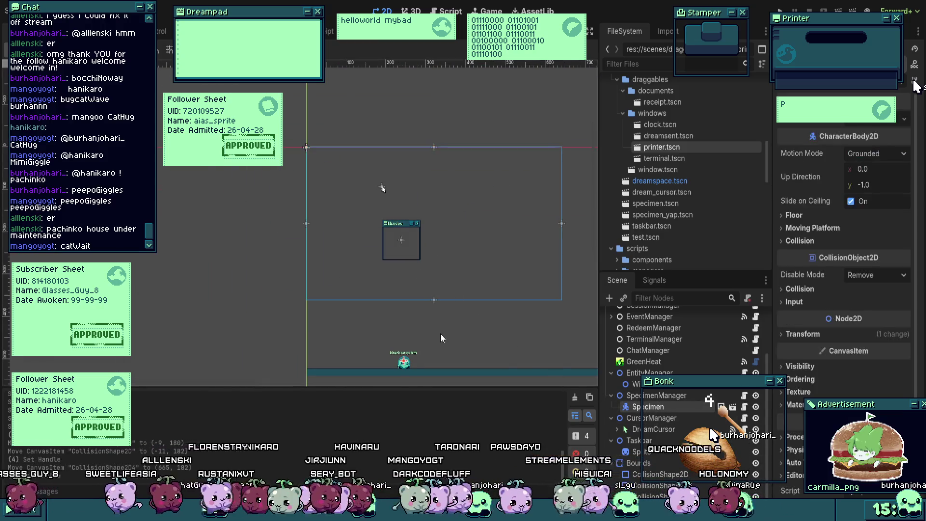
Step: Save the scene with the Specimen avatar at (244, 342), then run the project with F5
scroll(434, 313, "up", 2)
scroll(390, 273, "up", 6)
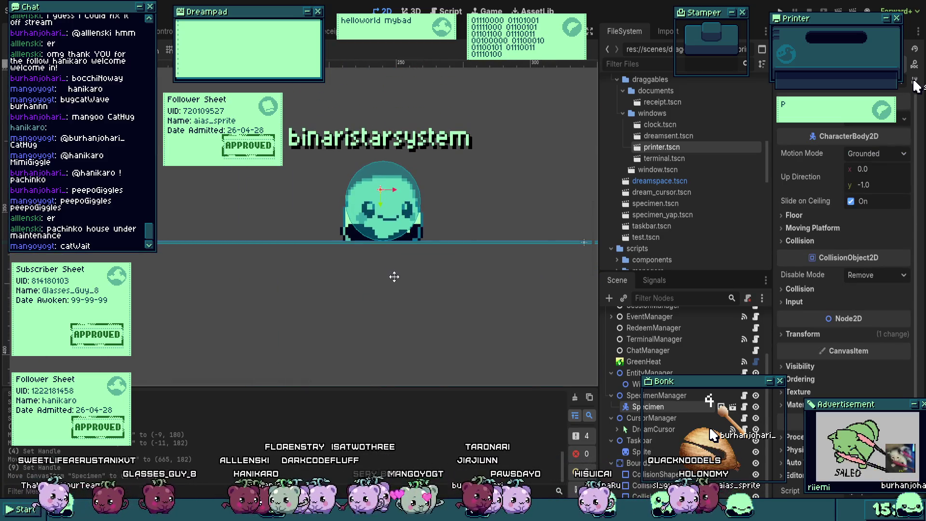
scroll(392, 274, "down", 8)
key("ctrl+s")
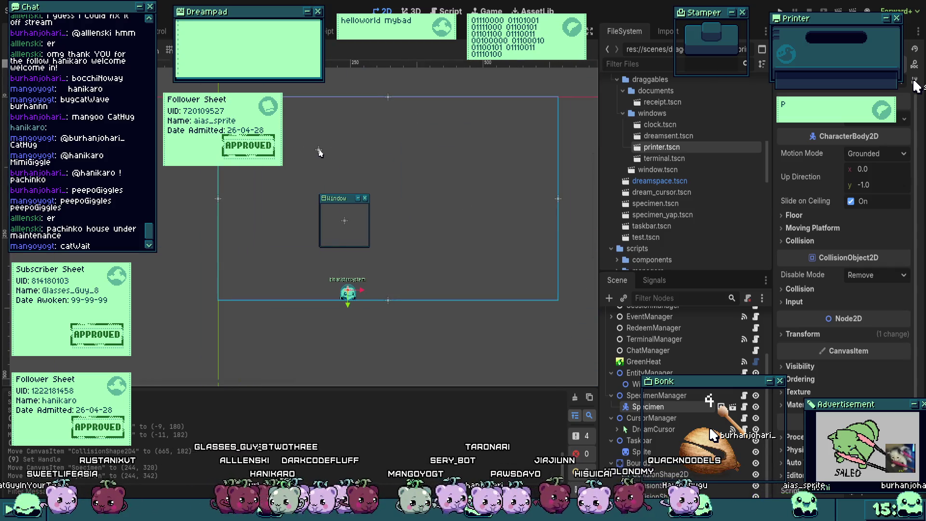
key("F5")
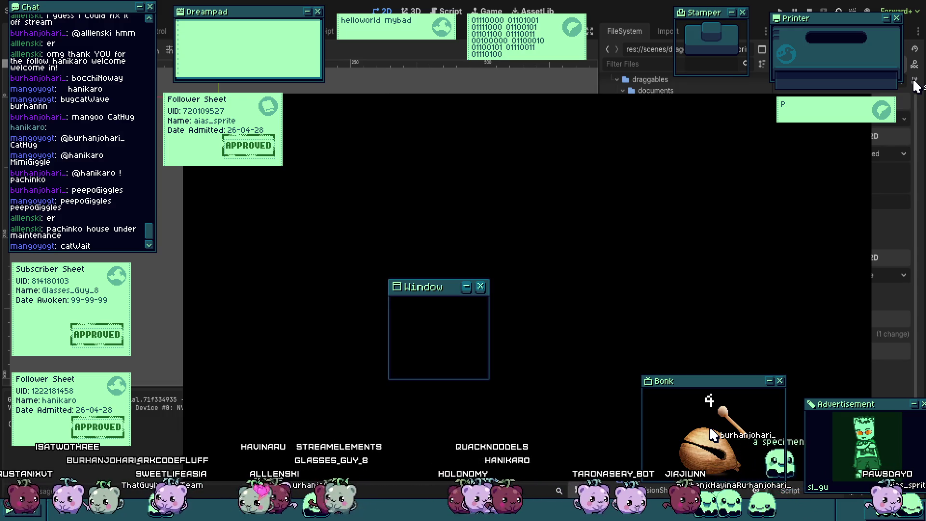
Step: Drag the running game's Window right, up-right and down-left, then select GreenHeat in the Scene dock
mouse_move(458, 286)
left_mouse_down()
mouse_move(641, 208)
mouse_move(537, 252)
mouse_move(548, 306)
mouse_move(558, 253)
left_mouse_up()
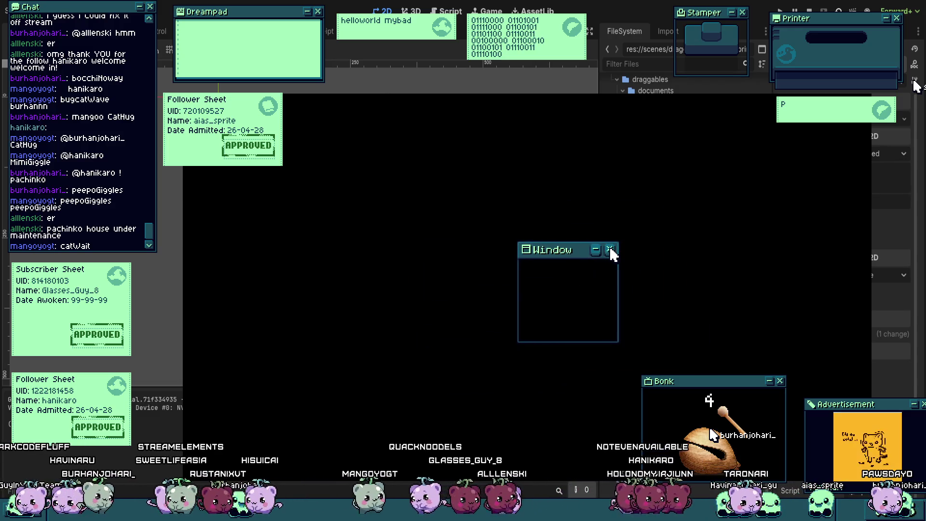
left_click(609, 251)
mouse_move(194, 288)
left_mouse_down()
mouse_move(364, 265)
mouse_move(620, 279)
left_mouse_up()
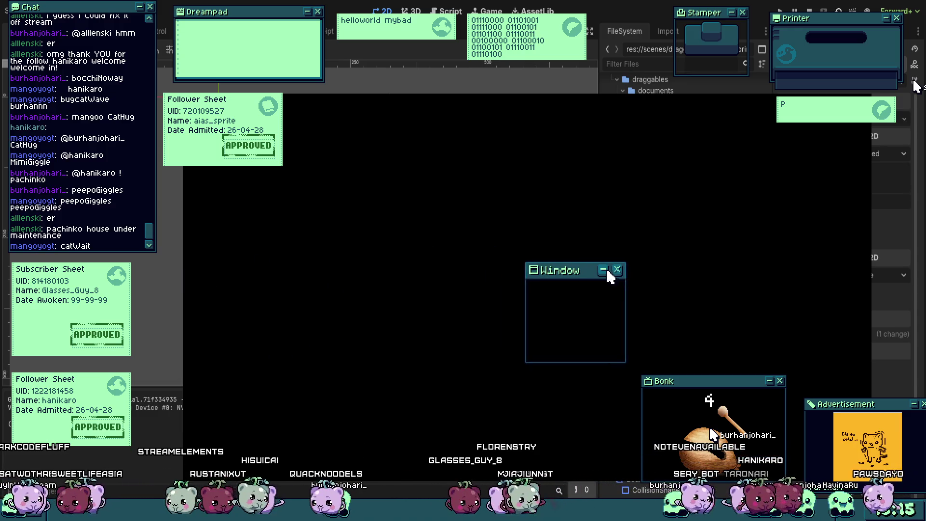
left_click_drag(609, 276, 610, 275)
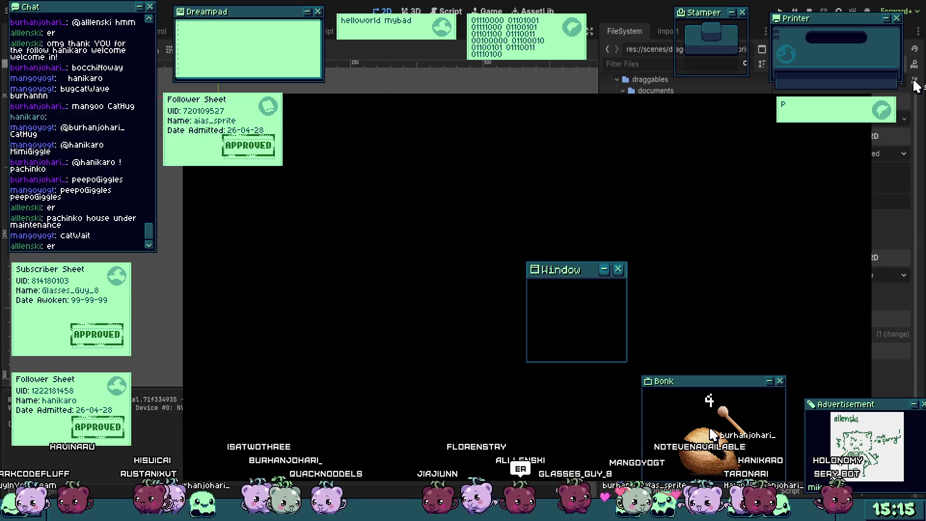
left_click_drag(625, 273, 729, 253)
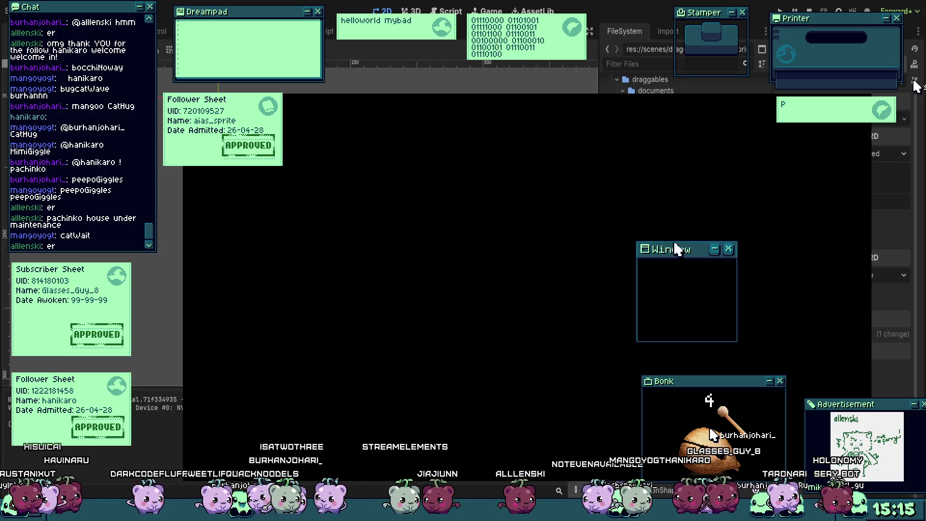
left_click_drag(641, 250, 496, 303)
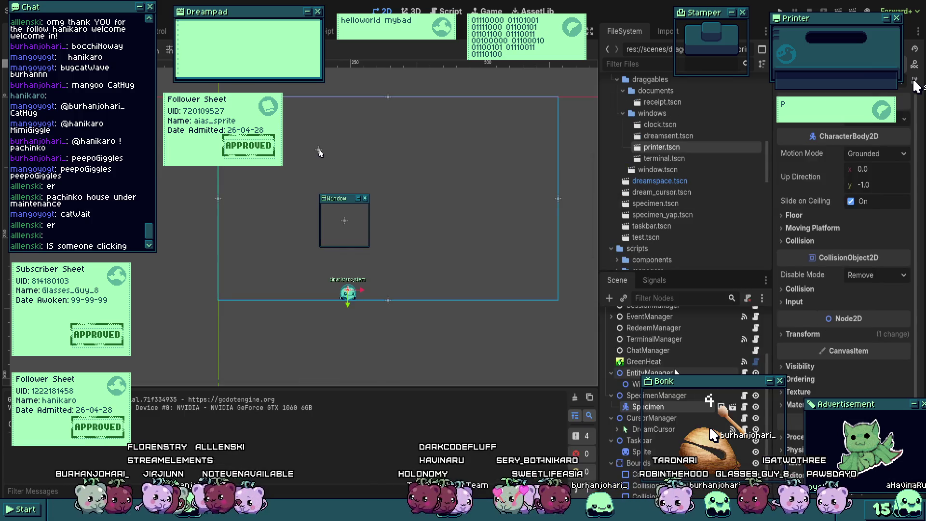
left_click(732, 364)
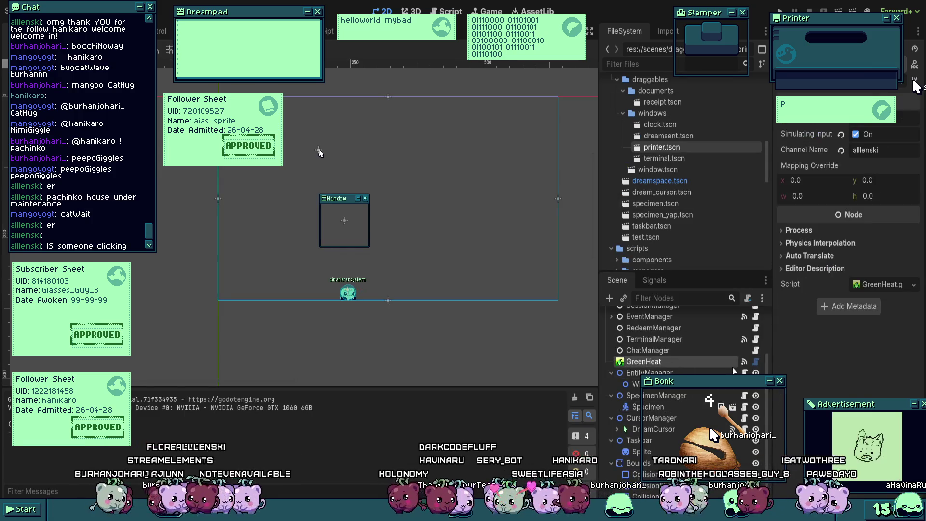
Step: In GreenHeat's script, change line 56's debug from false to true, save, and run with F5
left_click(757, 362)
scroll(332, 198, "up", 15)
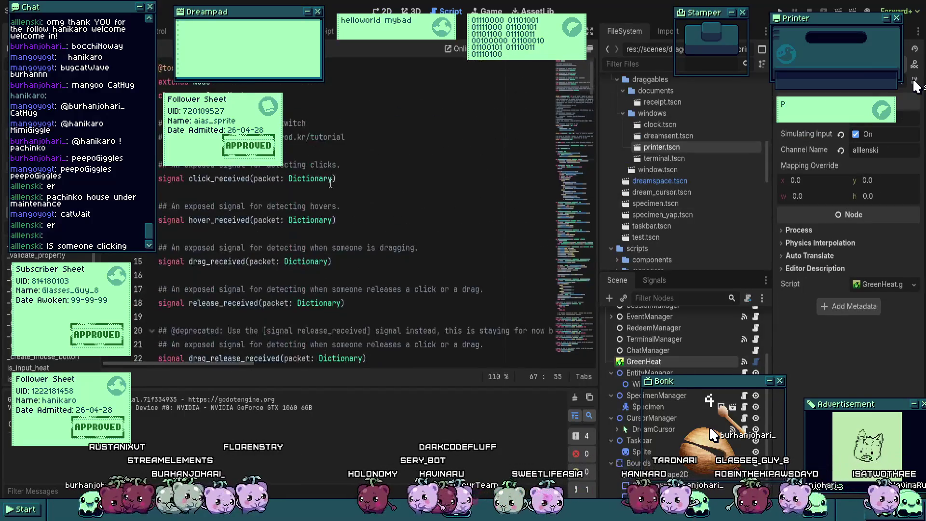
scroll(333, 198, "down", 6)
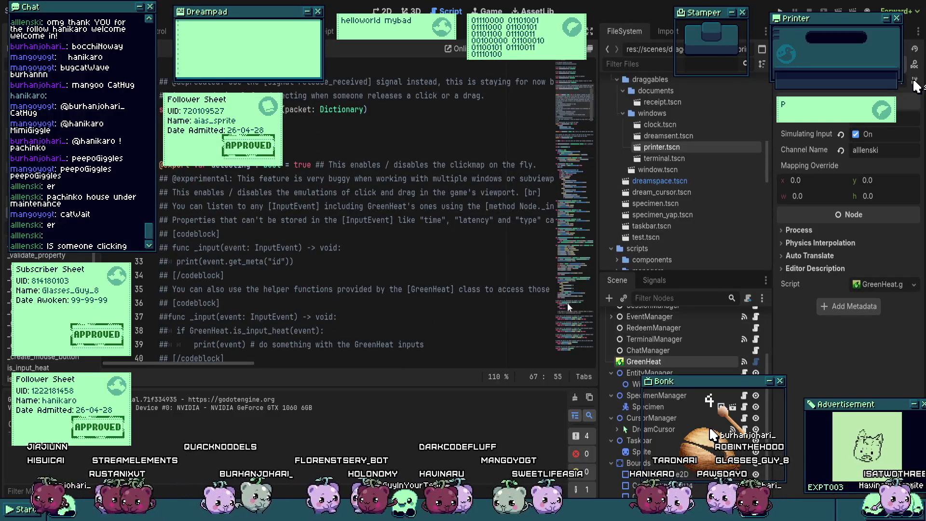
scroll(368, 208, "down", 5)
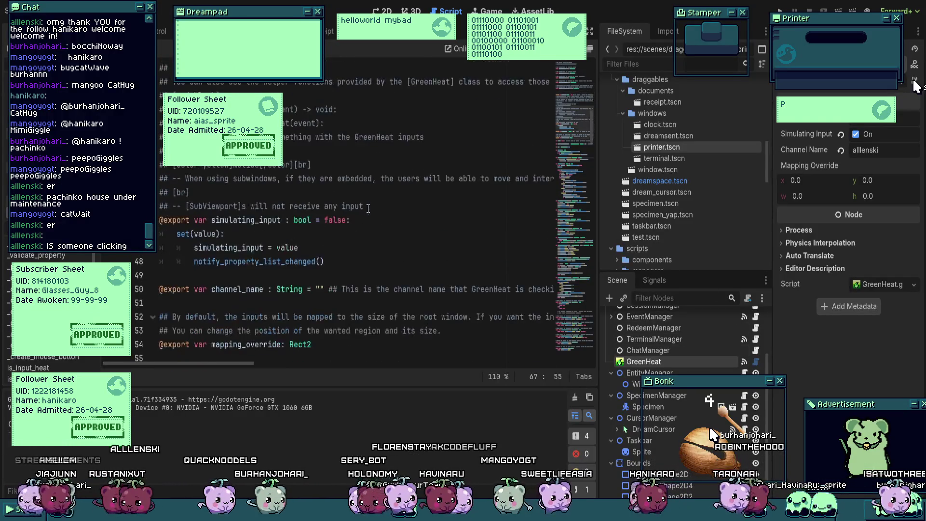
scroll(338, 234, "down", 2)
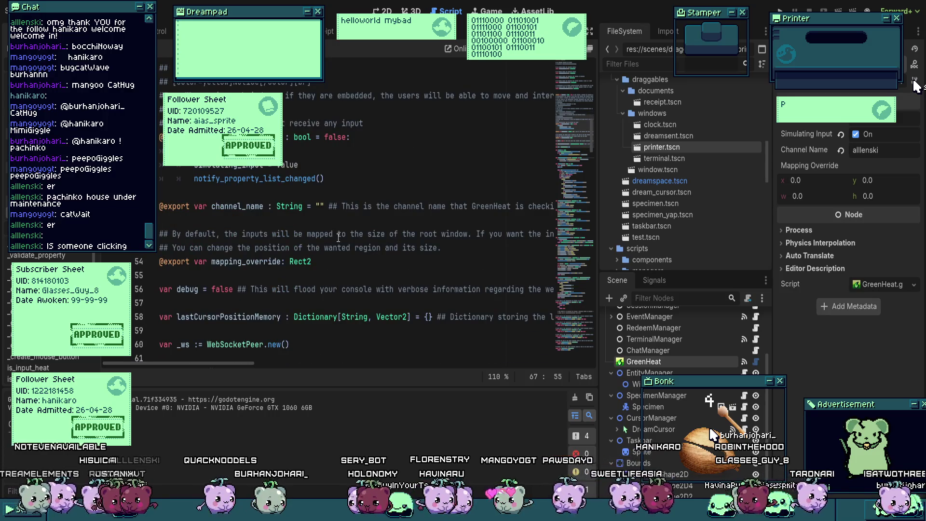
scroll(338, 237, "down", 2)
double_click(221, 206)
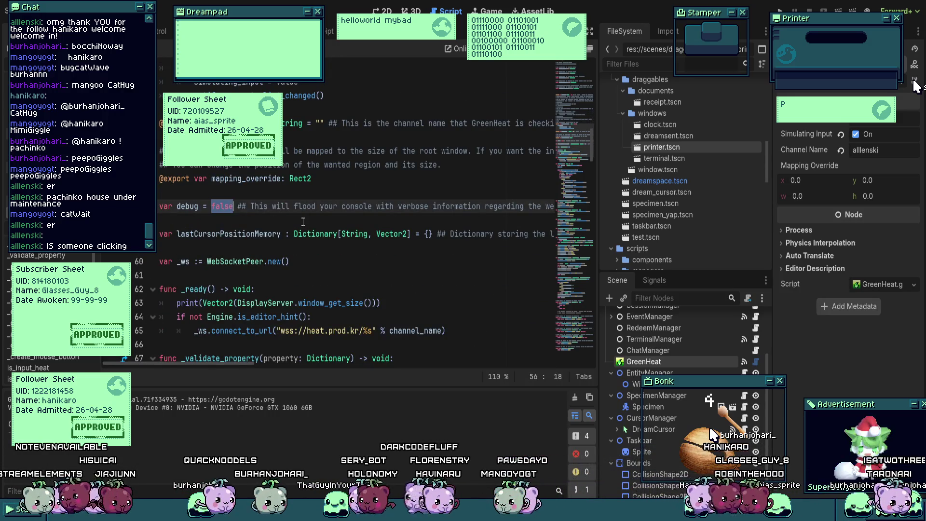
type("true")
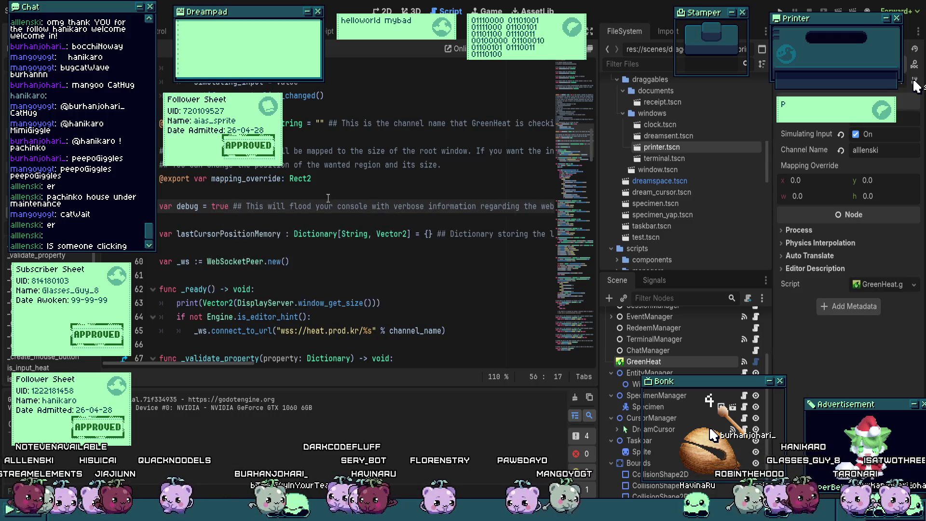
left_click(325, 164)
key("ctrl+s")
key("F5")
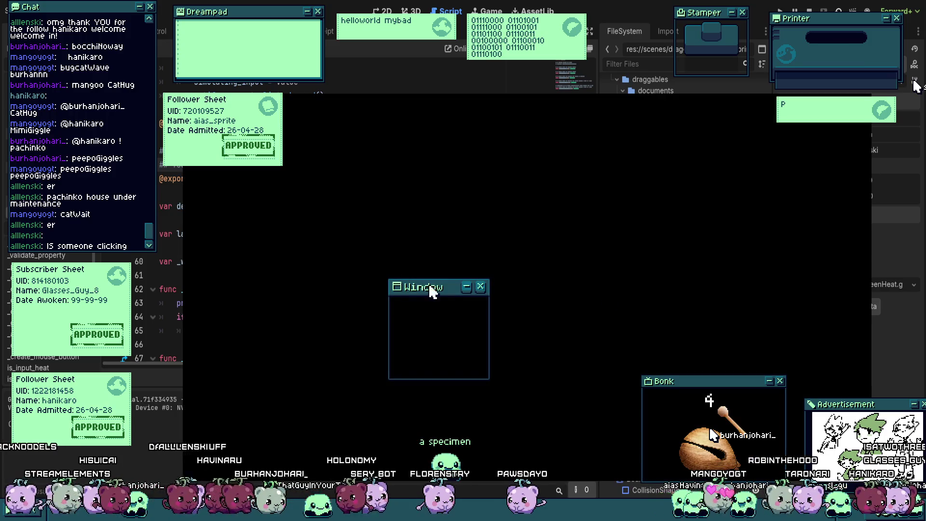
Step: Drag the game Window right and then upward while the Output logs verbose packets, then return to the script
left_click_drag(430, 290, 517, 258)
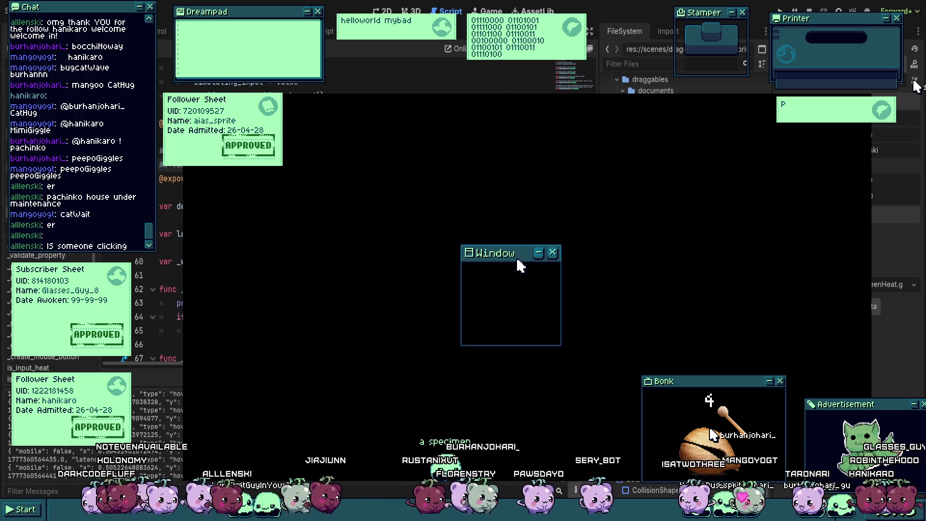
left_click_drag(509, 256, 684, 255)
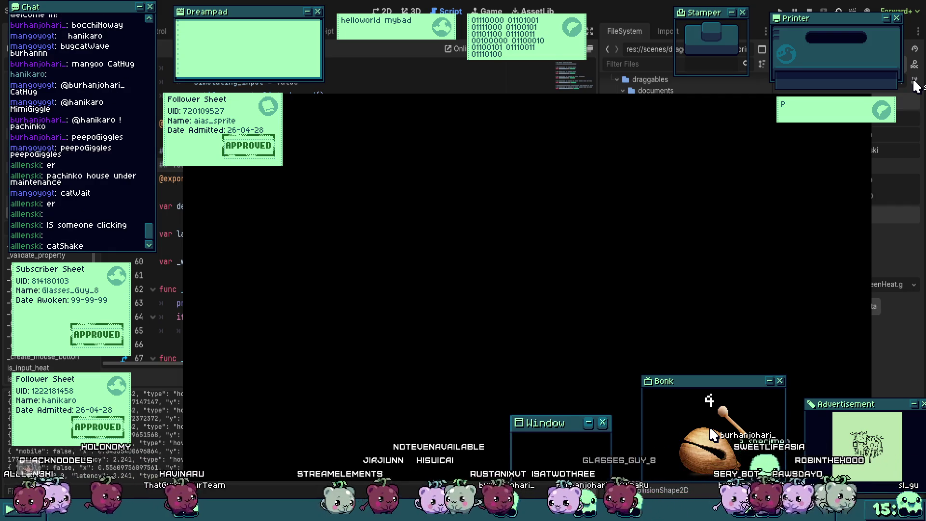
left_click_drag(560, 426, 487, 183)
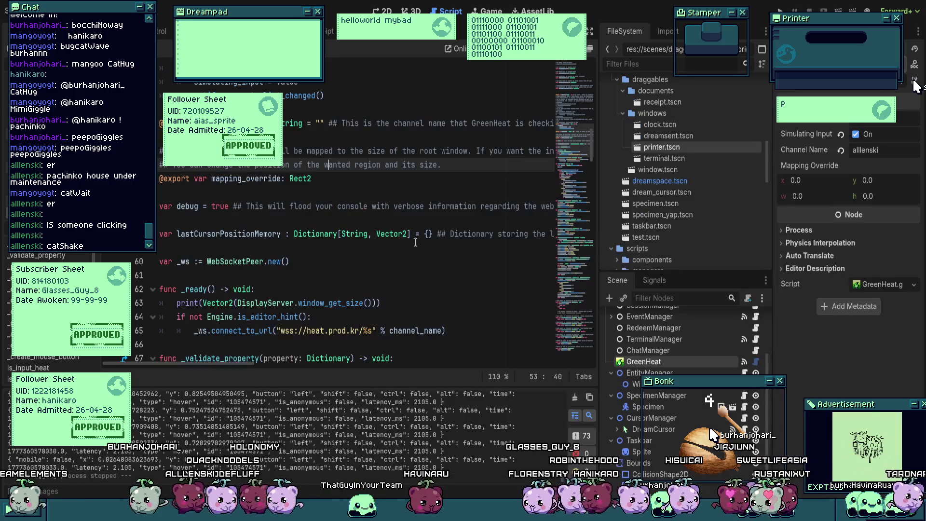
left_click(373, 261)
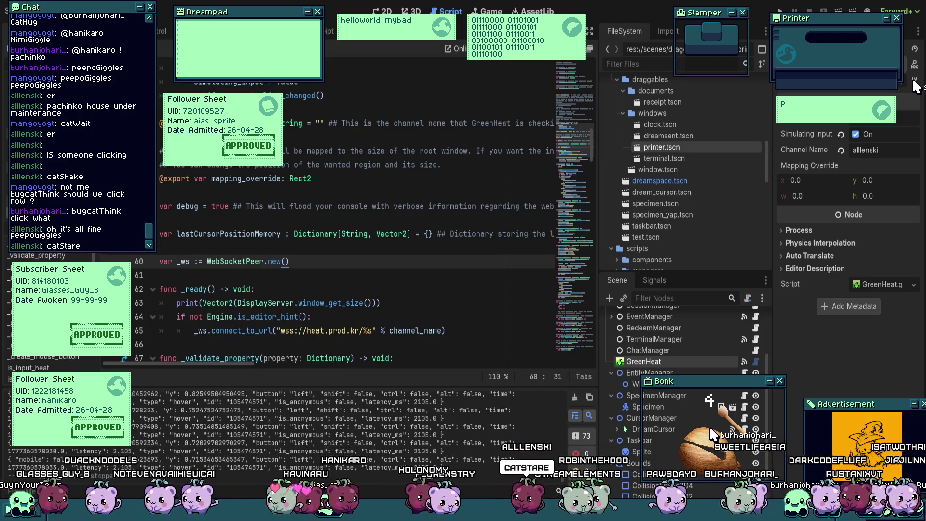
Step: Change GreenHeat's debug value on line 56 back to false and save the script
scroll(356, 217, "up", 3)
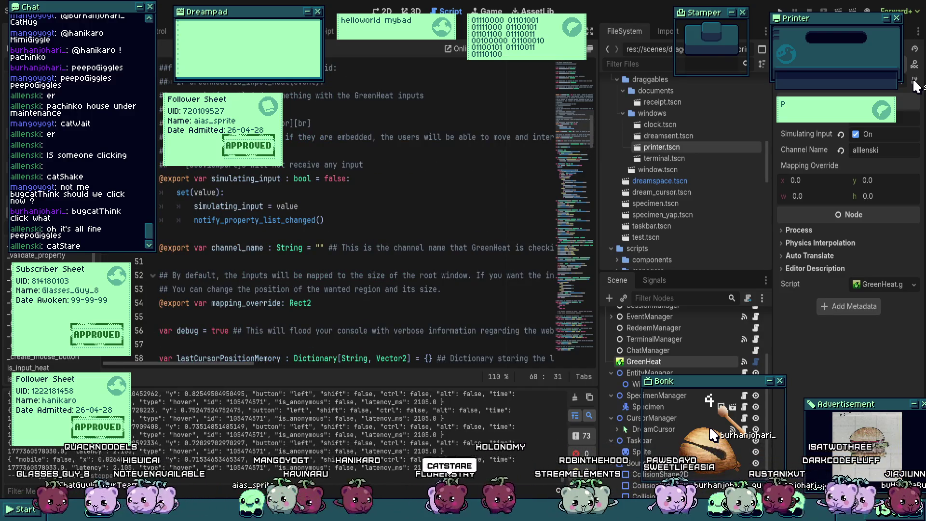
scroll(328, 183, "down", 3)
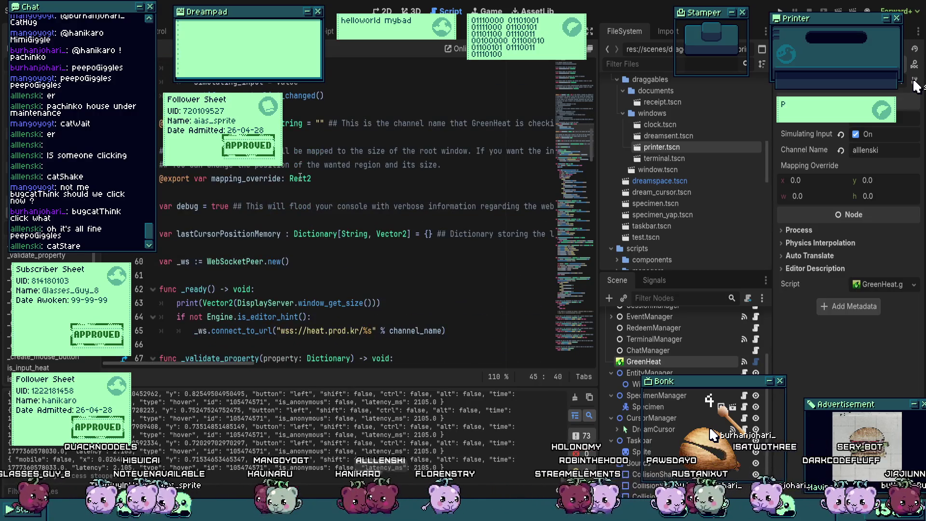
left_click(298, 206)
double_click(220, 206)
type("false")
key("ctrl+s")
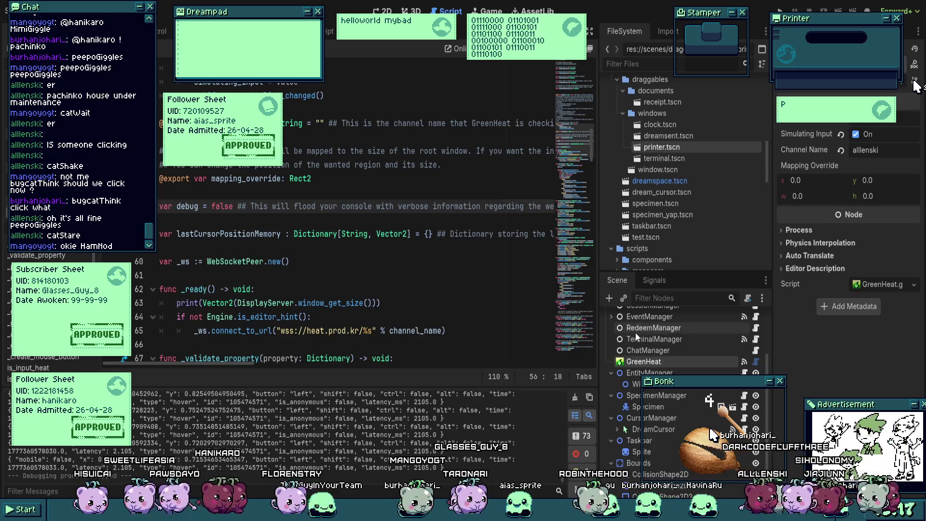
Step: Scroll GreenHeat's script to _create_mouse_motion, then click line 134 in _add_base_variables
scroll(404, 217, "down", 8)
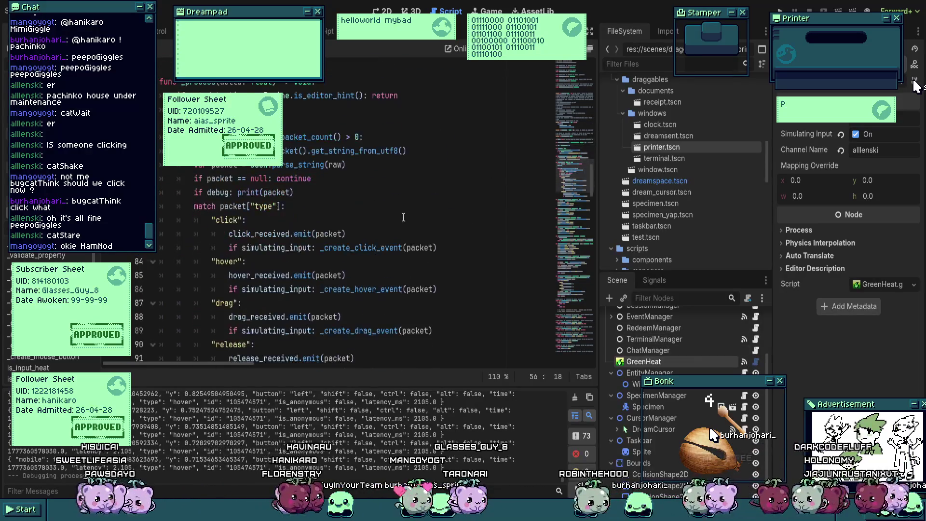
scroll(404, 217, "up", 5)
scroll(393, 217, "down", 12)
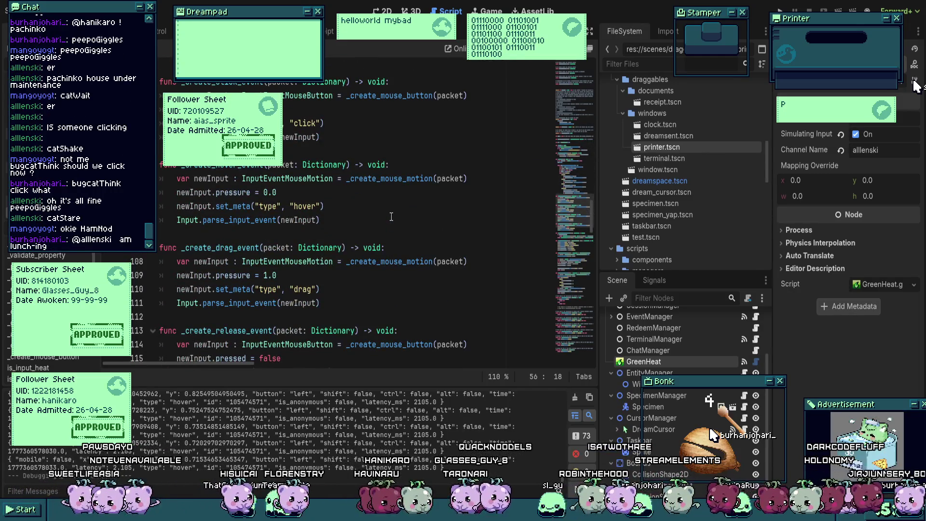
scroll(391, 217, "down", 8)
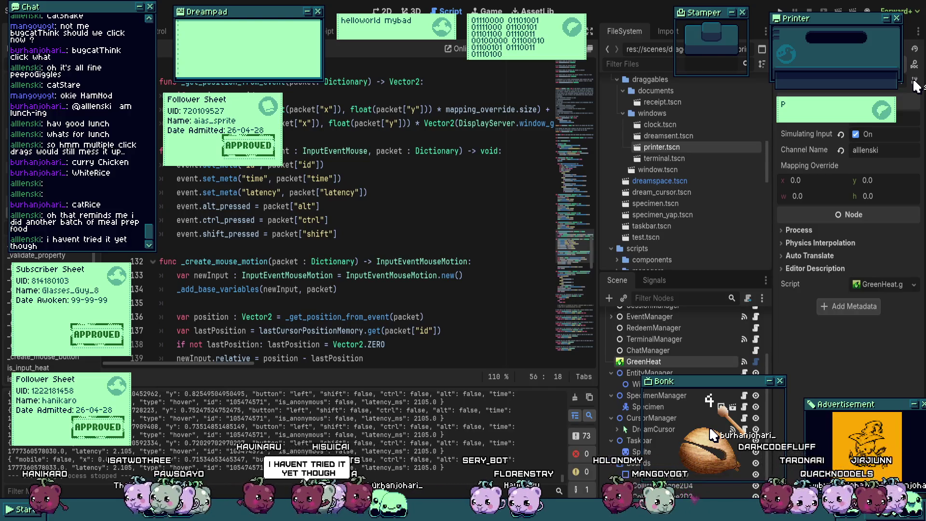
left_click(415, 290)
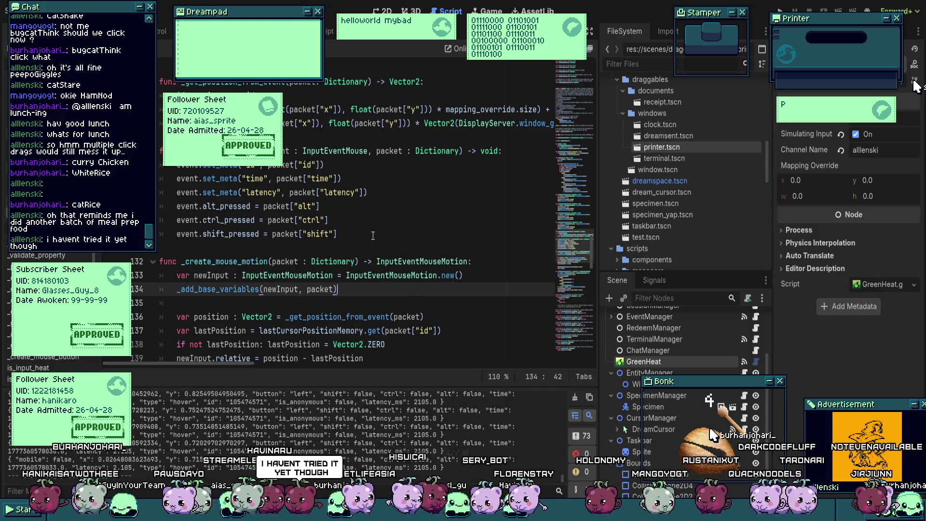
Step: Move up to line 130 and scroll up to the packet match block around lines 87–94
key("Up")
key("Up")
key("Up")
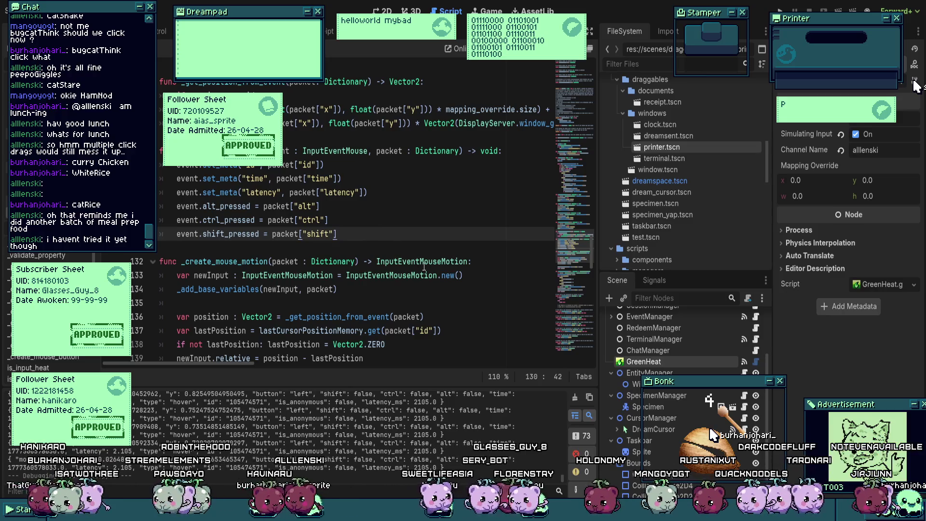
scroll(424, 266, "up", 10)
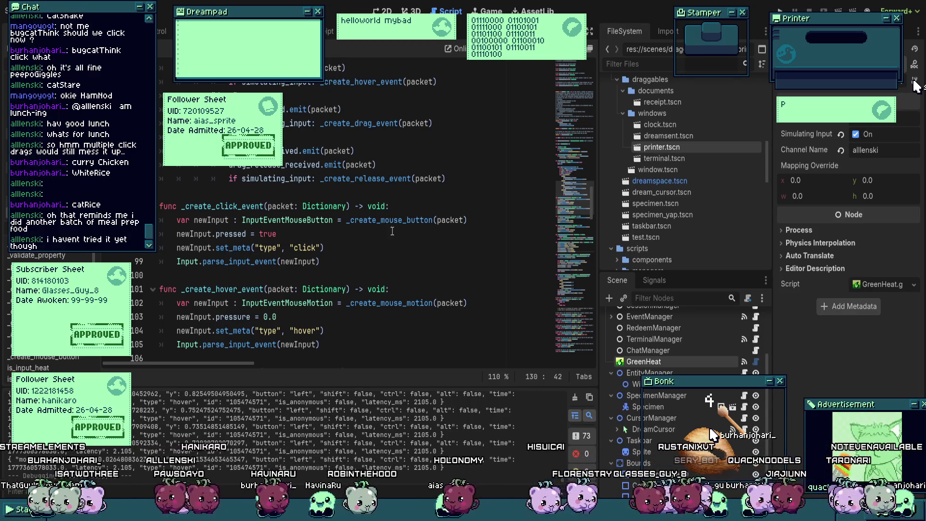
scroll(379, 236, "up", 4)
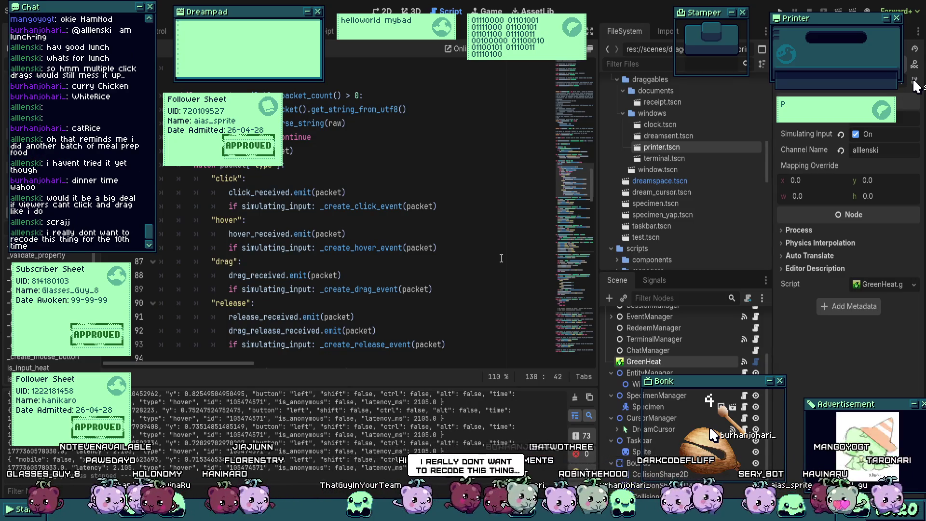
Step: In the 2D view, open NinePatchRect's DragComponent script at move(), then select window.tscn in FileSystem
key("ctrl+Tab")
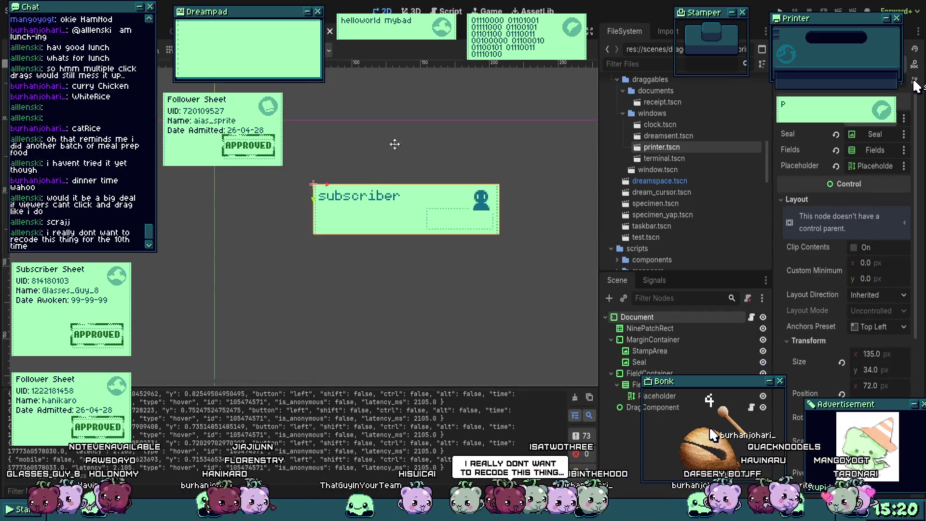
left_click(670, 328)
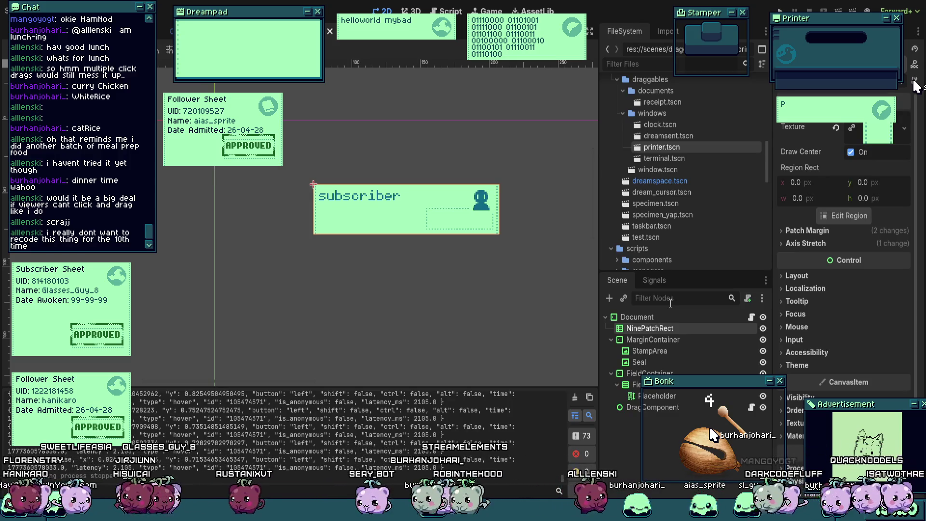
left_click(752, 408)
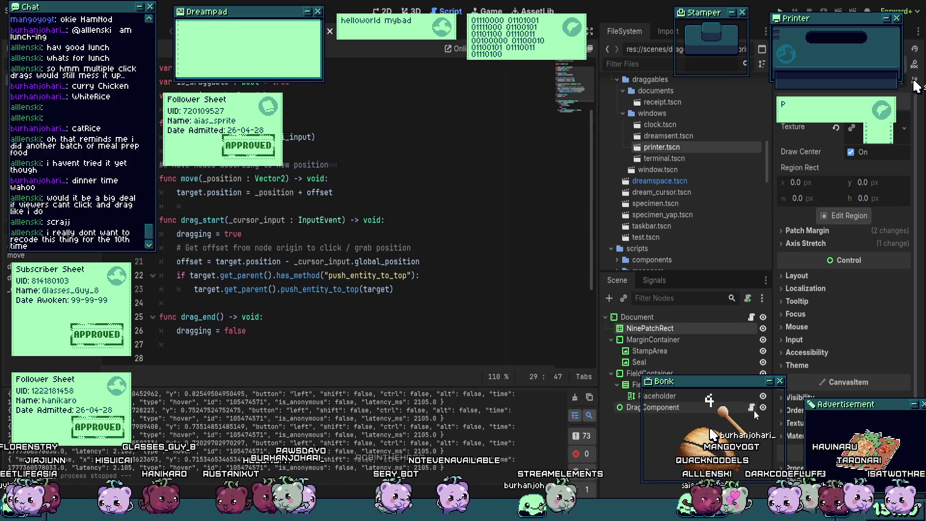
scroll(318, 245, "up", 2)
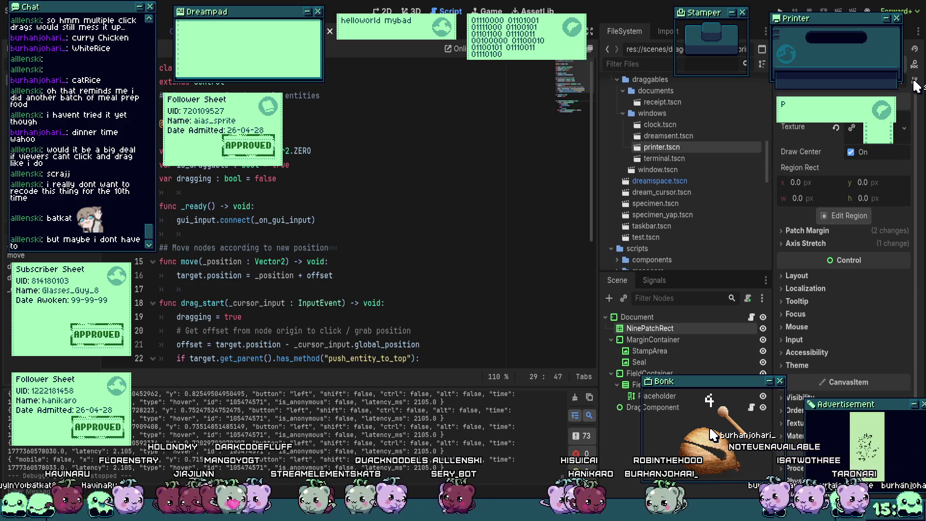
left_click(664, 169)
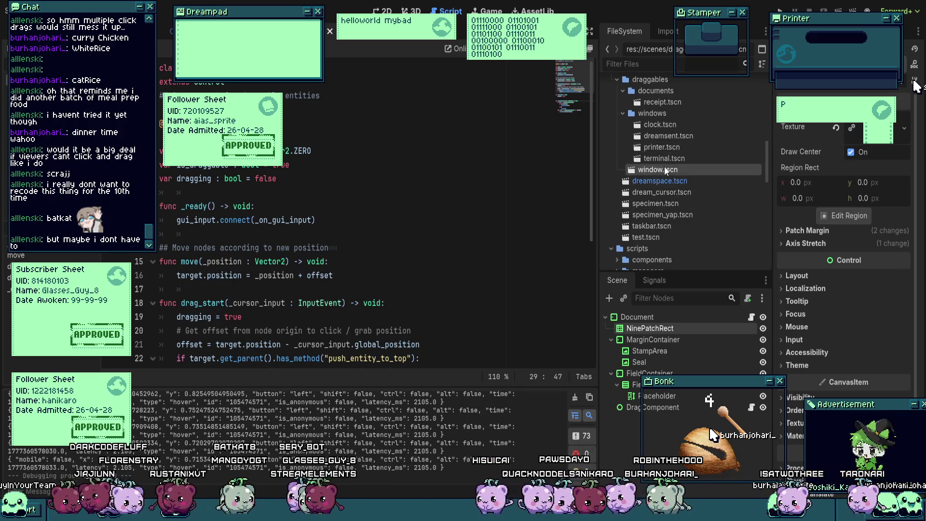
Step: Open window.tscn and its Window script, then show the Window scene in 2D
double_click(664, 166)
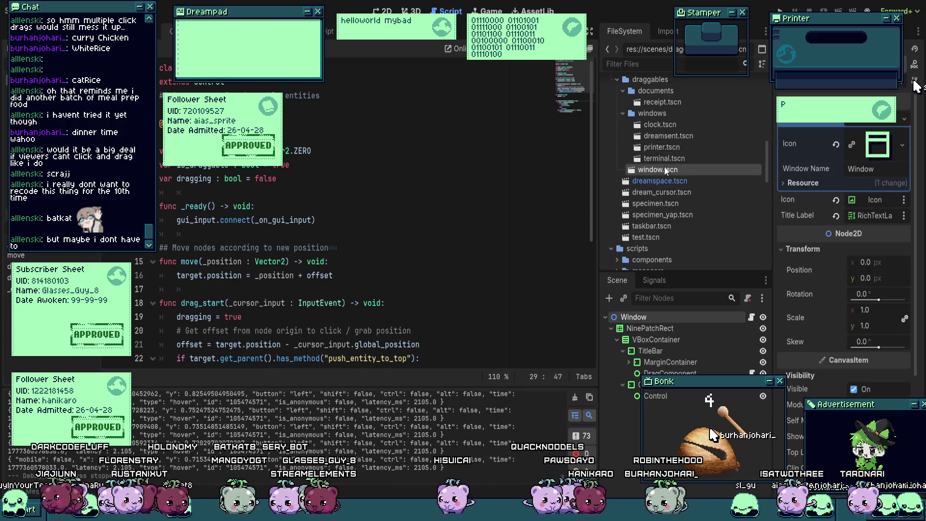
left_click(751, 316)
left_click(363, 315)
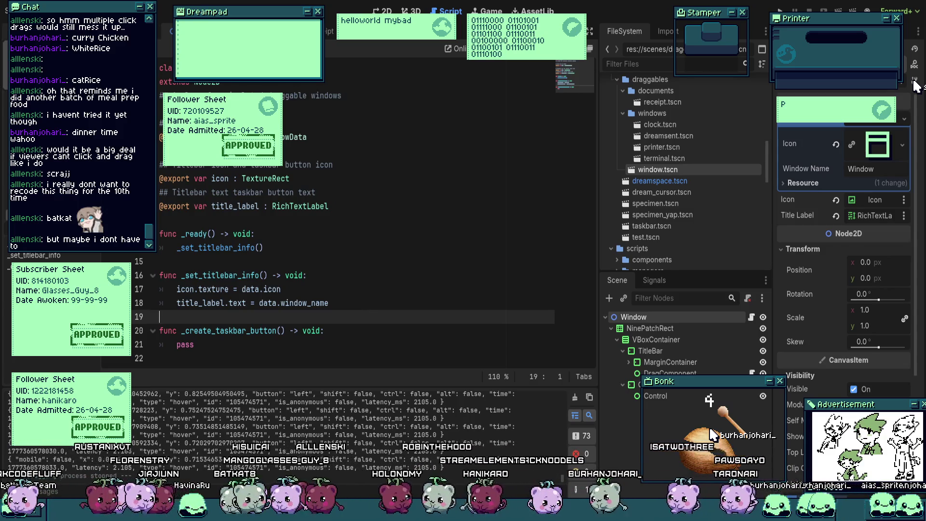
key("ctrl+Tab")
key("ctrl+Tab")
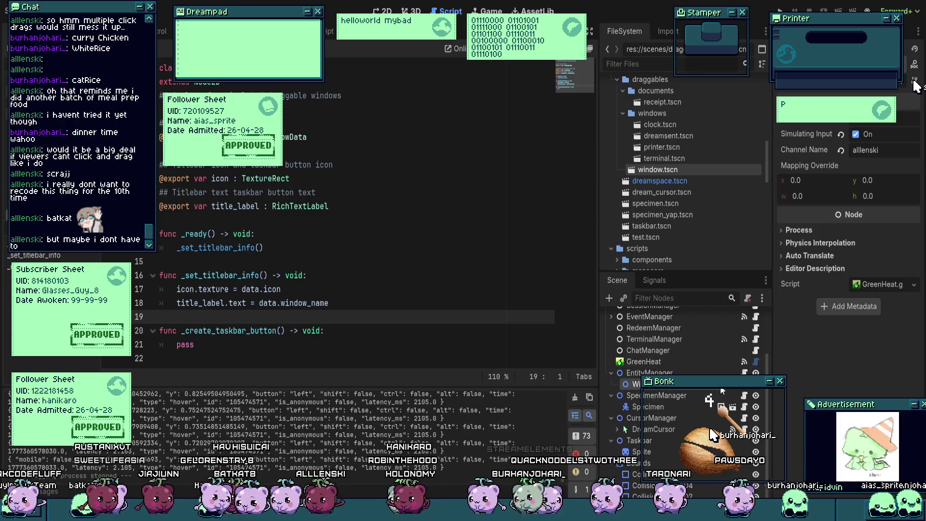
key("ctrl+F1")
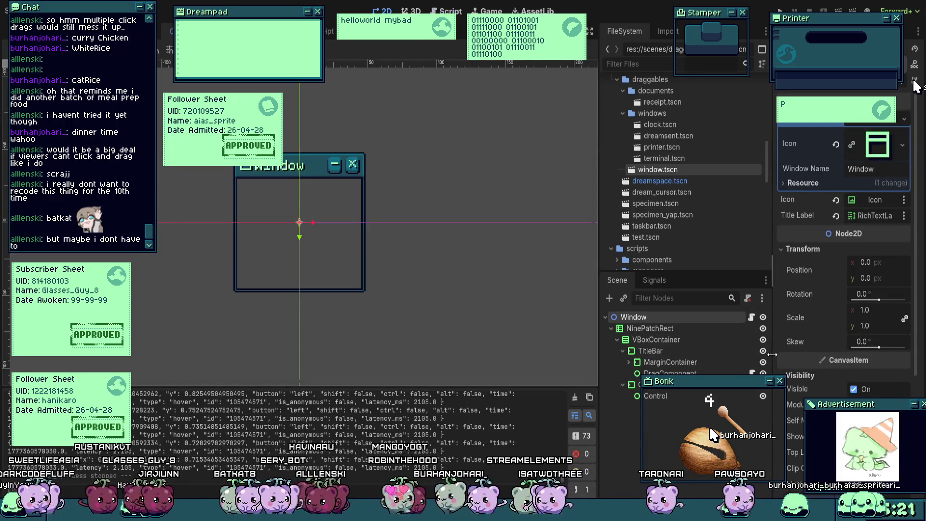
Step: Open drag_component.gd, review _on_gui_input at line 30, and go to the end of the move() header
left_click(750, 317)
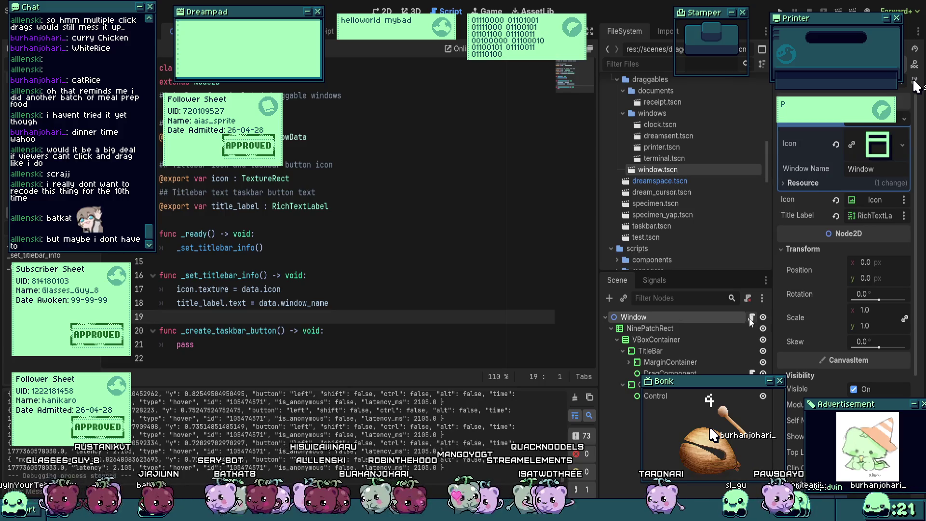
left_click(752, 373)
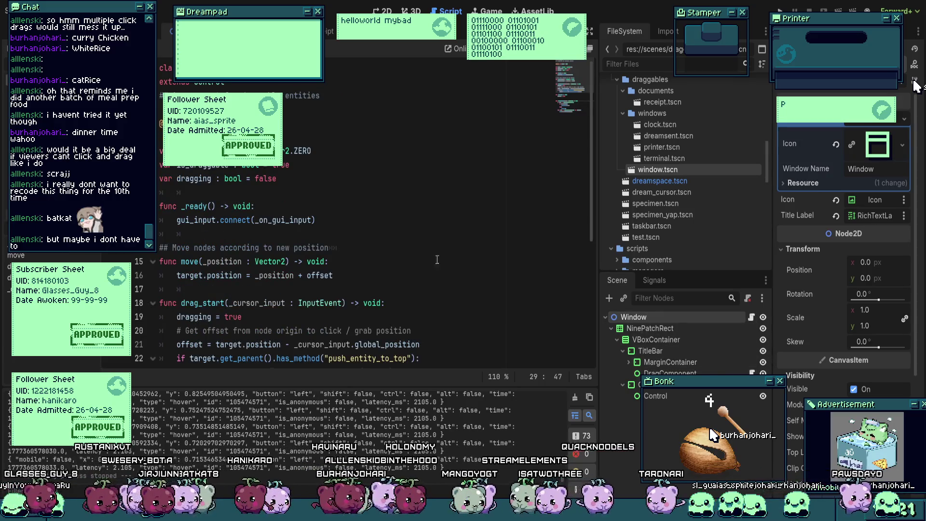
left_click(346, 206)
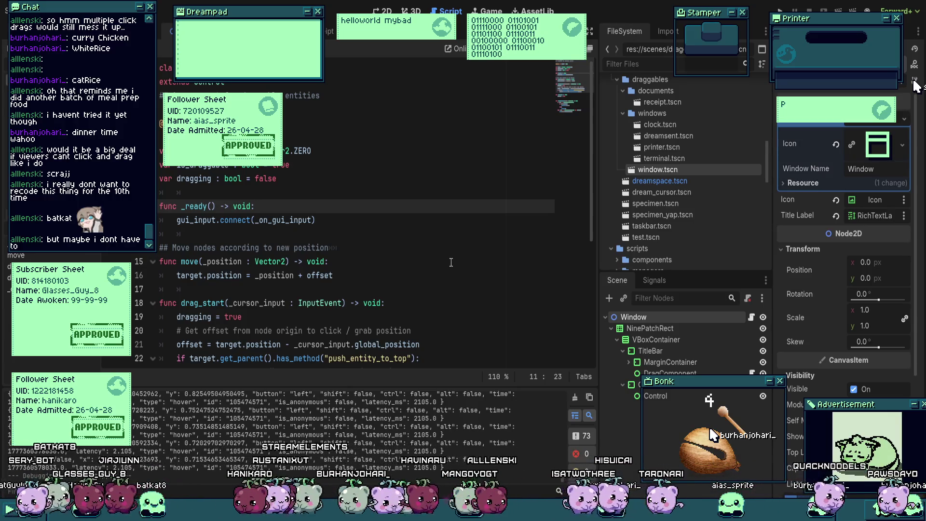
scroll(451, 262, "down", 5)
left_click(384, 261)
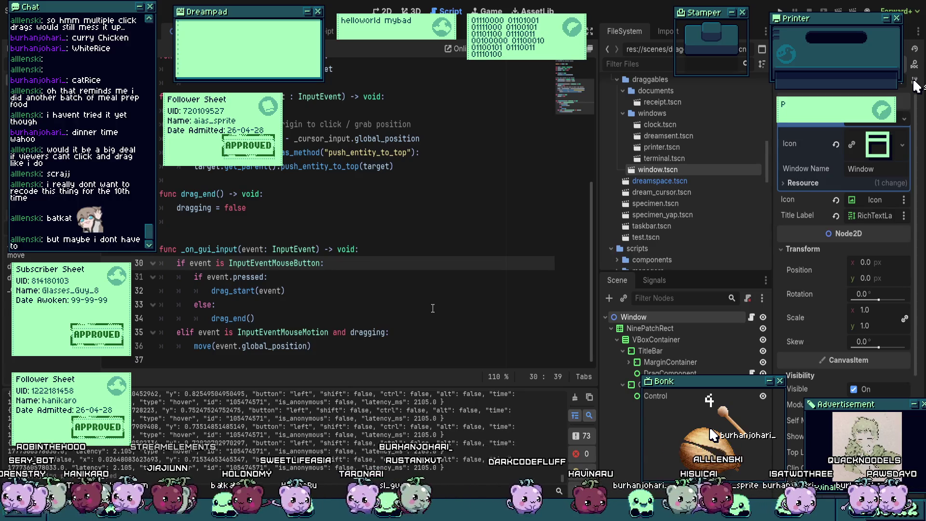
left_click(433, 334)
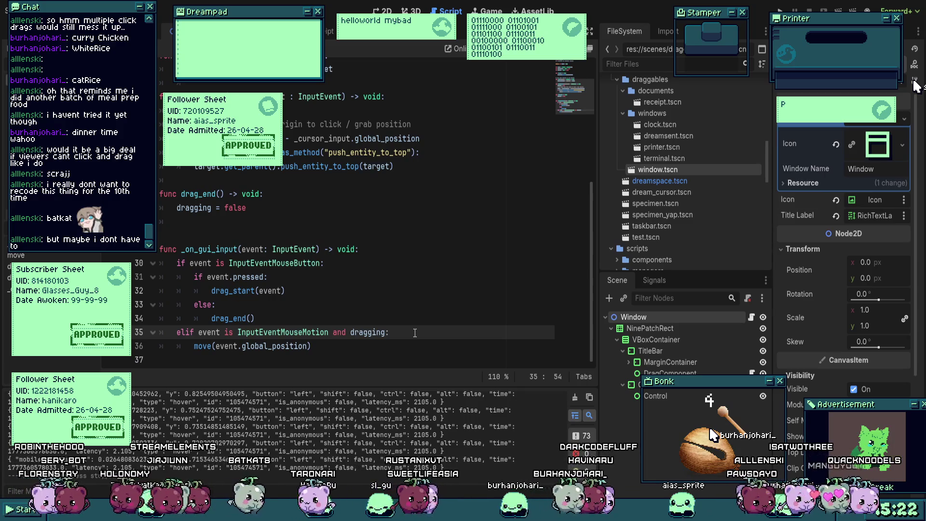
scroll(405, 260, "up", 5)
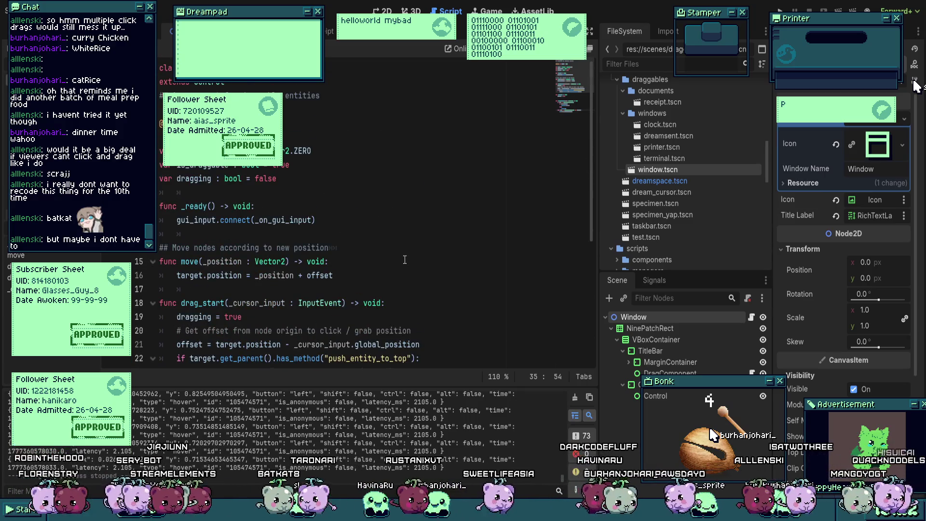
left_click(405, 259)
Step: Insert print_debug("hello") at the start of move(), save the script, and run the project
key("Return")
type("print(\"hello")
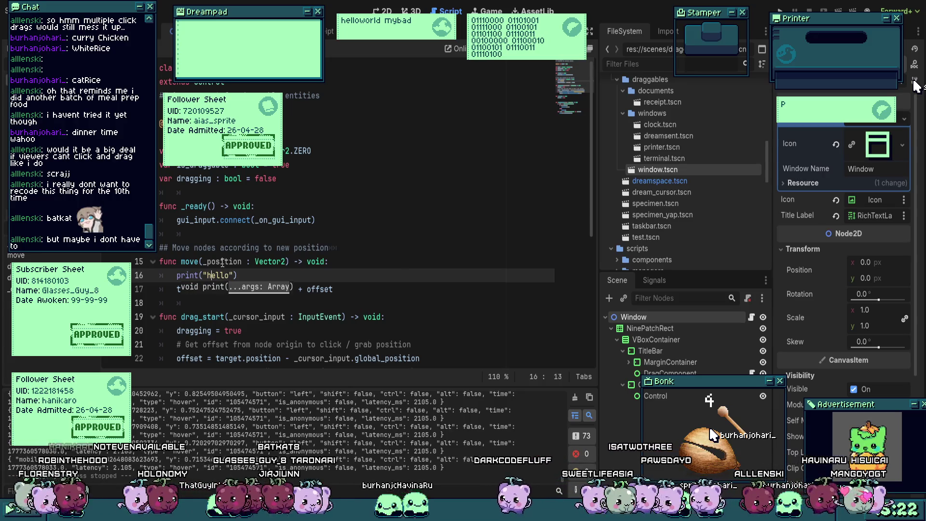
type("(_")
key("Return")
key("ctrl+s")
left_click(342, 206)
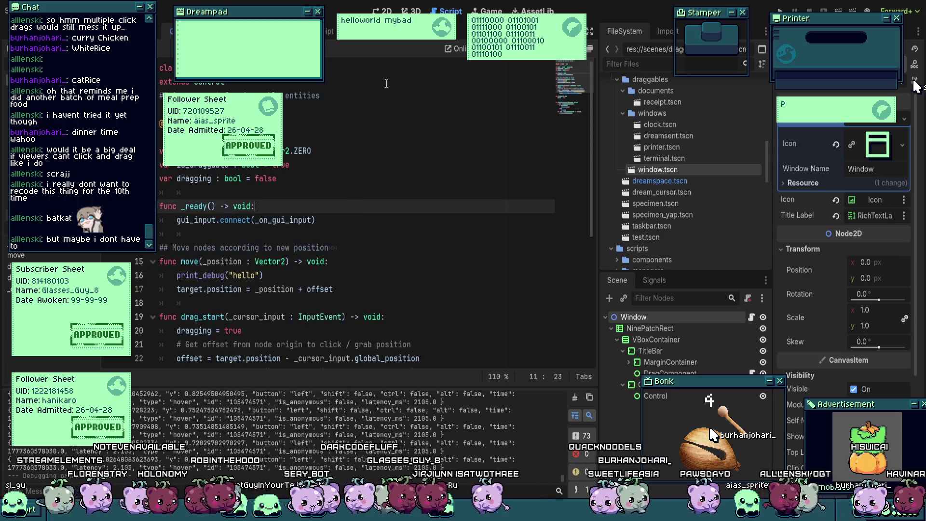
key("F5")
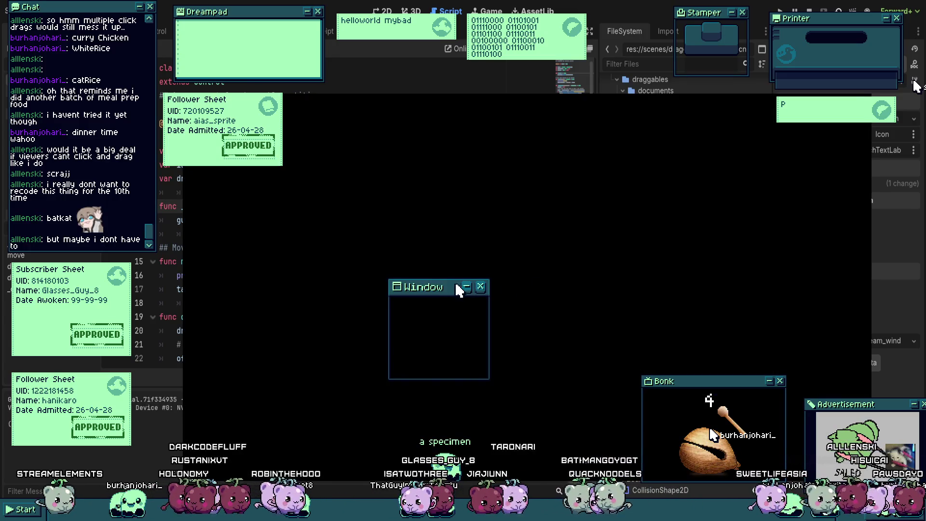
Step: Drag the running game's Window to confirm move() prints debug lines, then relaunch the game
mouse_move(441, 290)
left_mouse_down()
mouse_move(573, 261)
mouse_move(577, 241)
mouse_move(465, 258)
mouse_move(825, 259)
mouse_move(498, 323)
mouse_move(639, 160)
mouse_move(552, 158)
mouse_move(512, 191)
mouse_move(553, 269)
left_mouse_up()
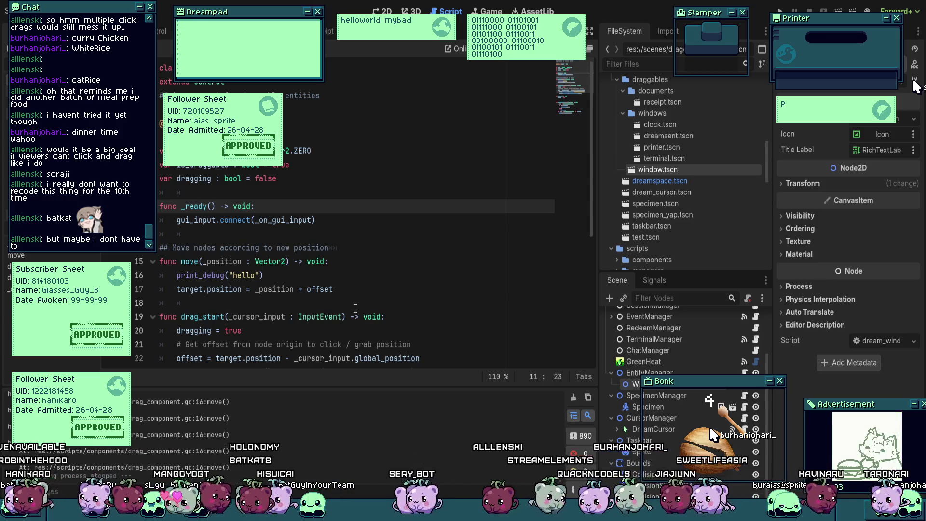
left_click(367, 284)
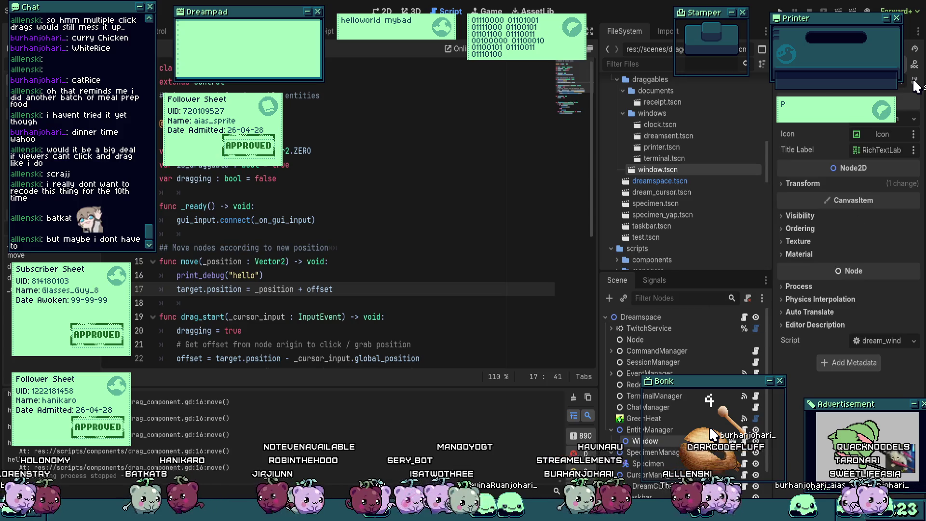
key("F5")
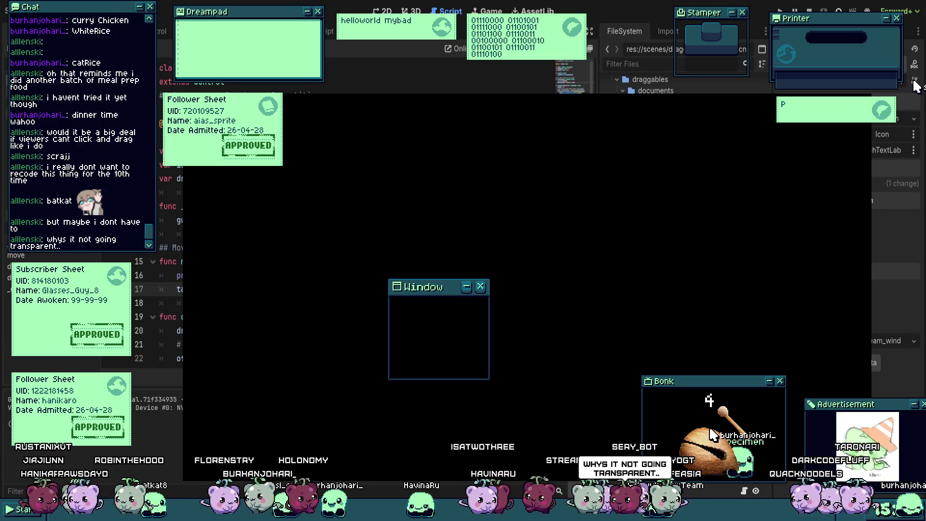
Step: Move the game's Window up and to the right, stop the game, and return to the script editor
mouse_move(447, 289)
left_mouse_down()
mouse_move(719, 264)
mouse_move(471, 241)
left_mouse_up()
key("F8")
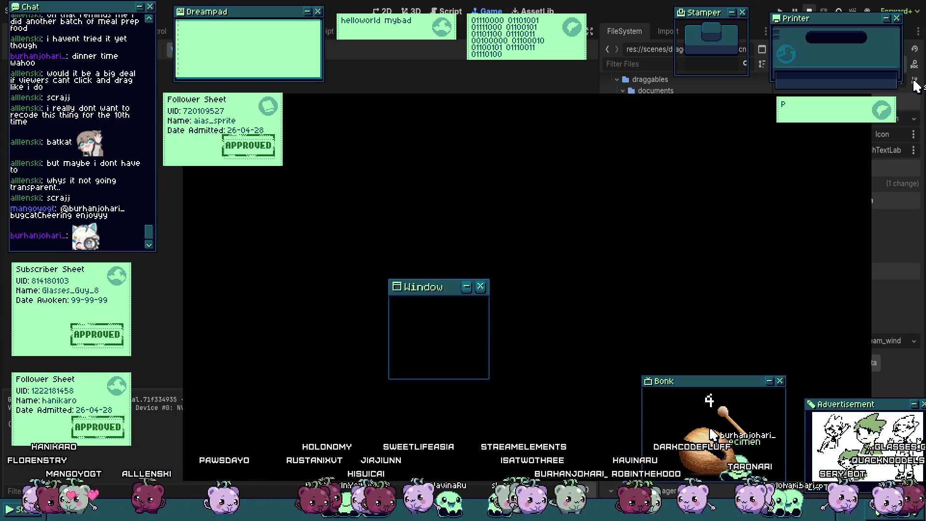
key("ctrl+F3")
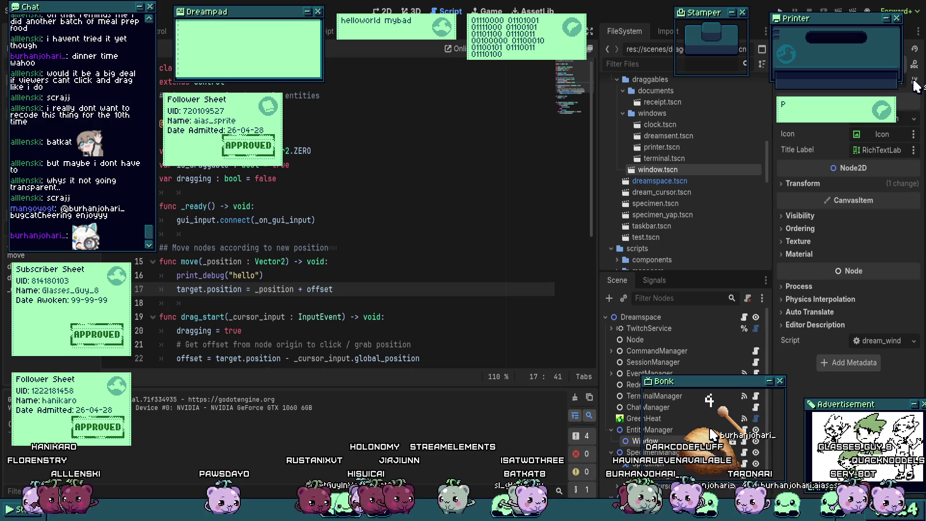
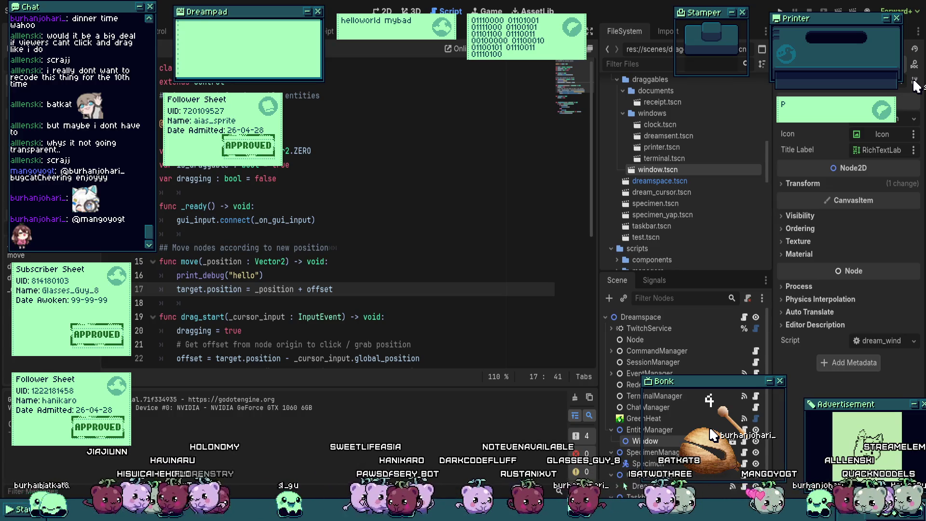
Step: Select the Dreamspace root node and show its scene in the 2D editor
left_click(350, 248)
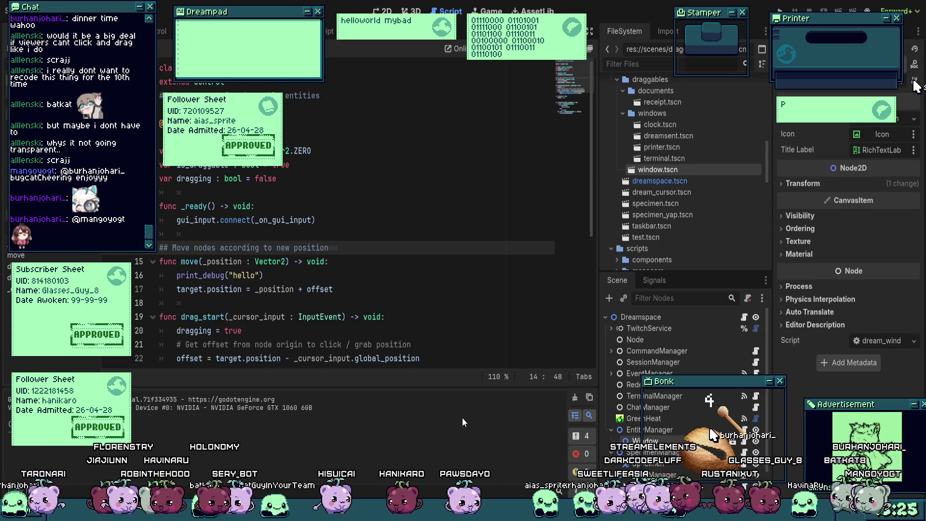
left_click(632, 319)
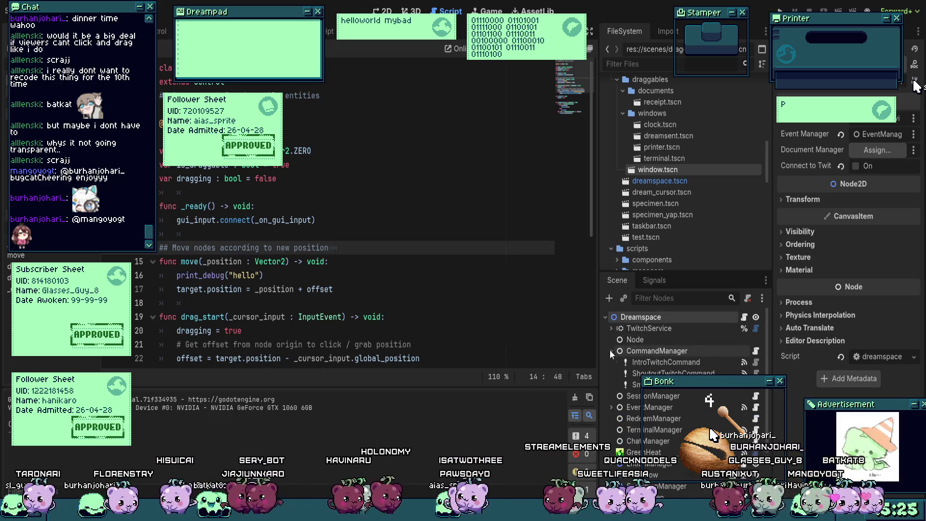
left_click(382, 11)
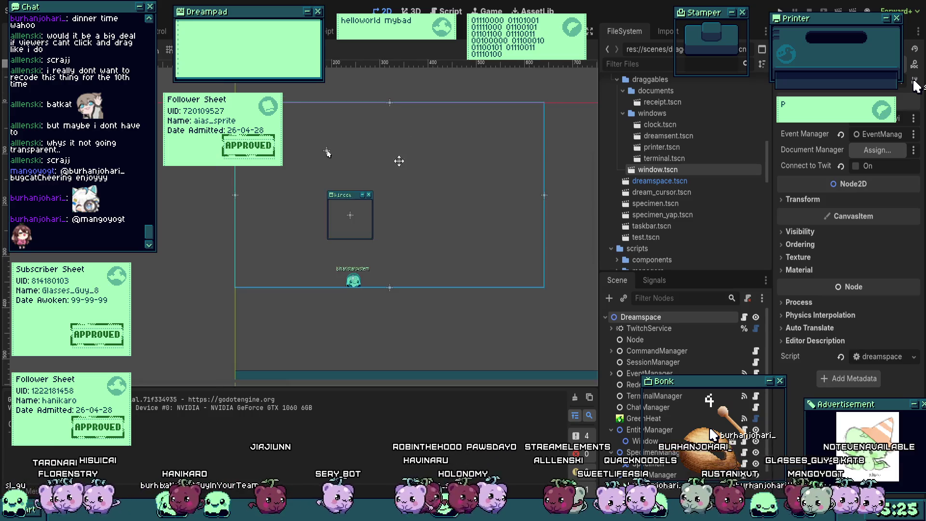
Step: Zoom out the 2D canvas and run the project with F5 to show the overlay
scroll(425, 202, "down", 3)
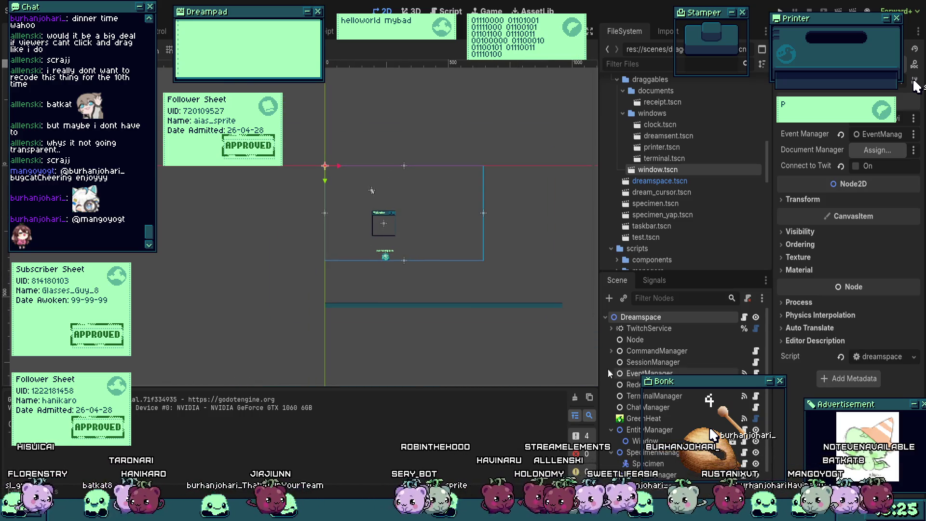
scroll(677, 397, "down", 3)
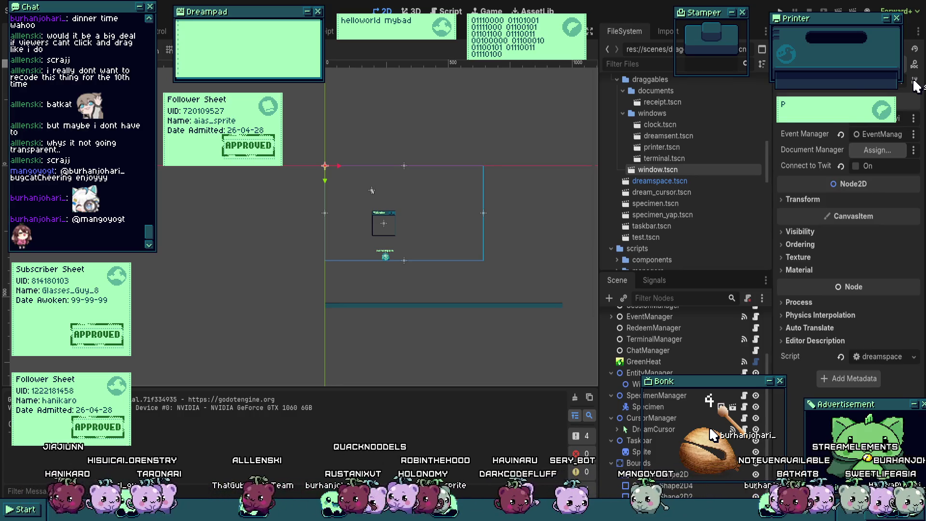
key("F5")
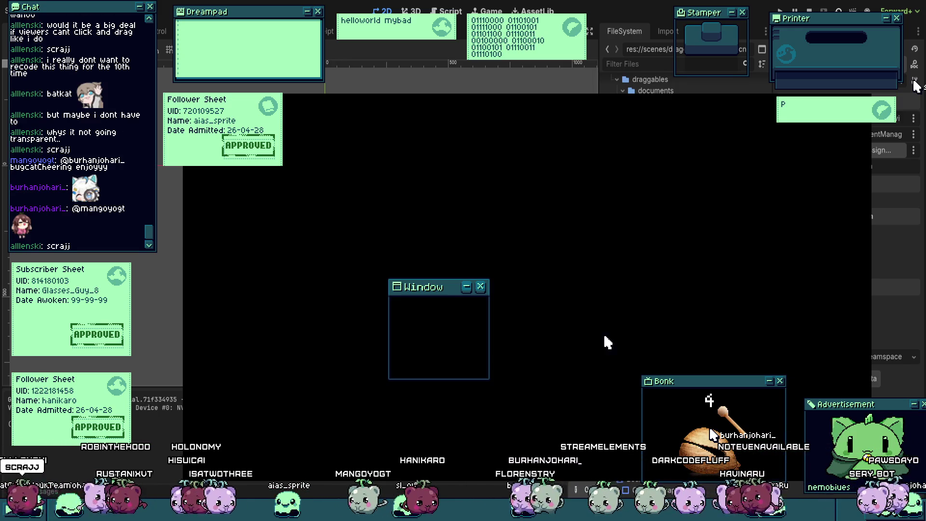
Step: Drag the Window up and to the right by its title bar, then stop the project
mouse_move(450, 288)
left_mouse_down()
mouse_move(585, 203)
mouse_move(612, 203)
left_mouse_up()
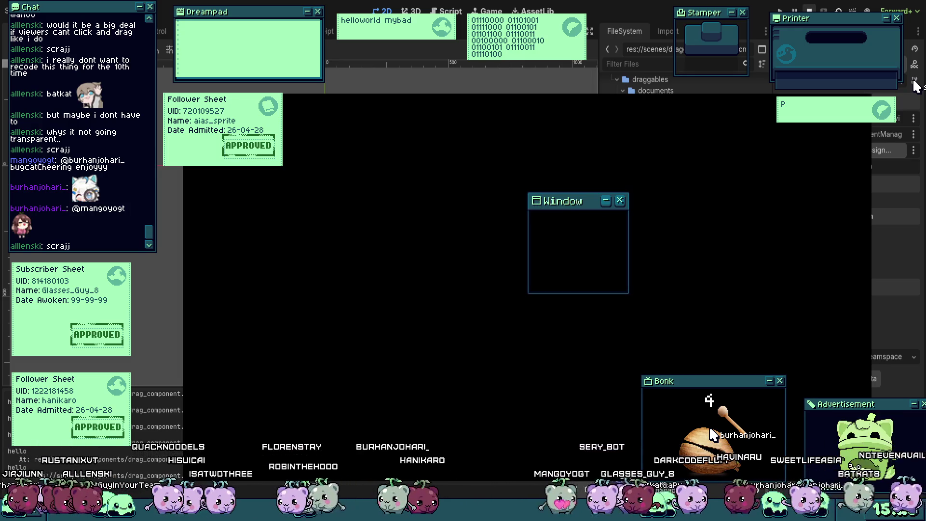
key("F8")
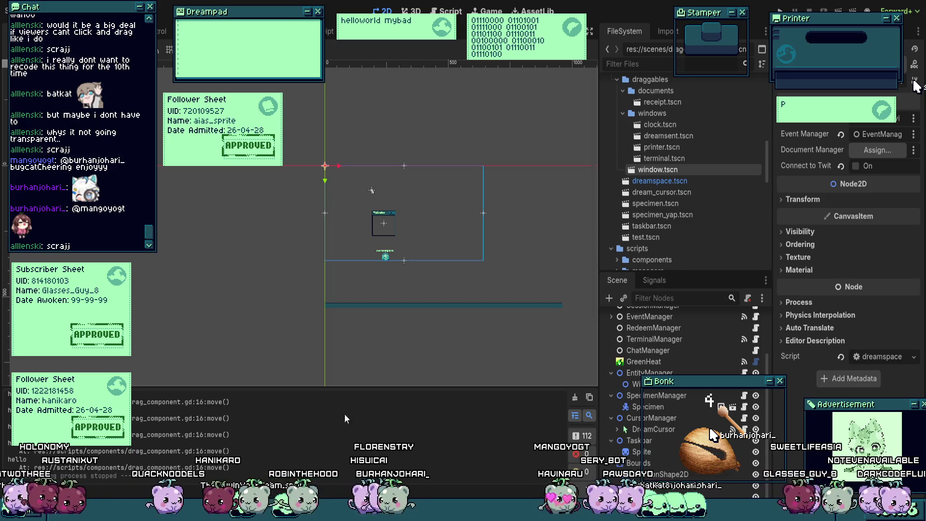
Step: Zoom and pan the canvas toward the Window node and save the Dreamspace scene
scroll(424, 232, "up", 5)
left_click_drag(296, 126, 321, 137)
key("ctrl+s")
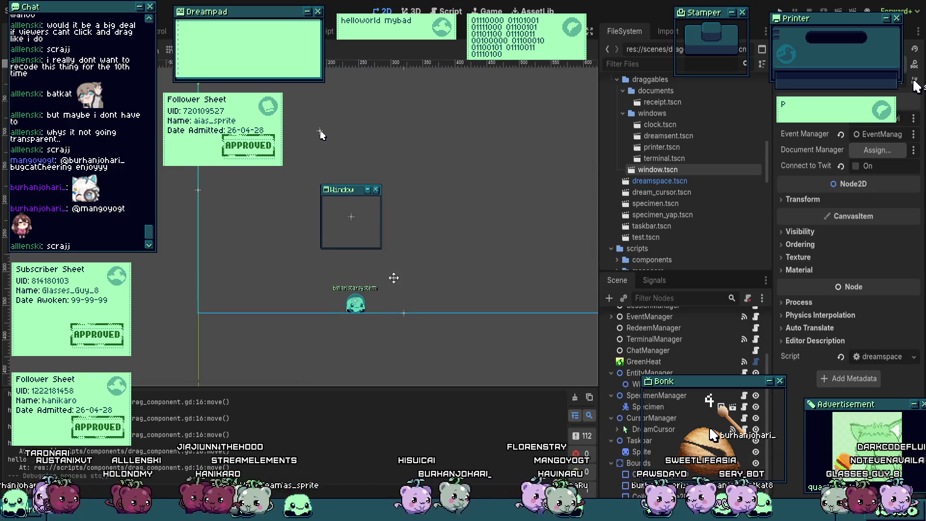
scroll(656, 359, "up", 3)
scroll(656, 359, "up", 1)
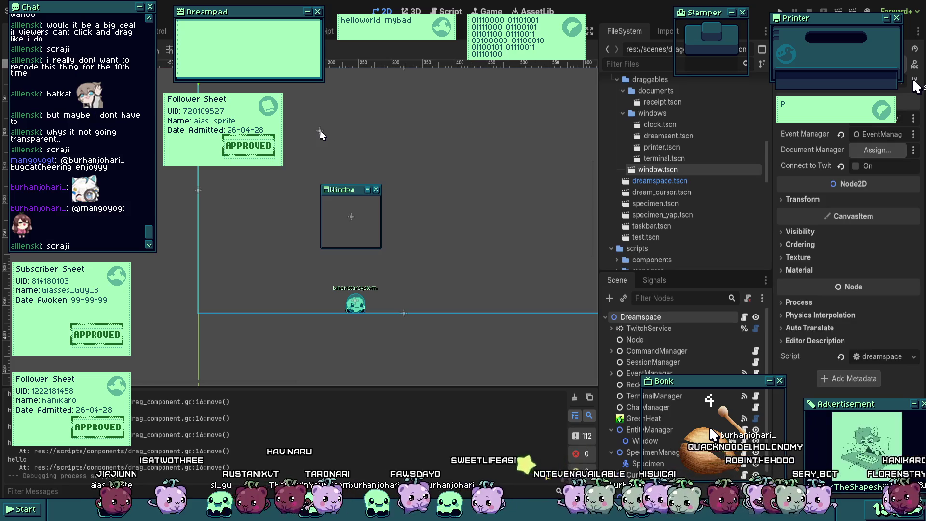
scroll(444, 217, "up", 3)
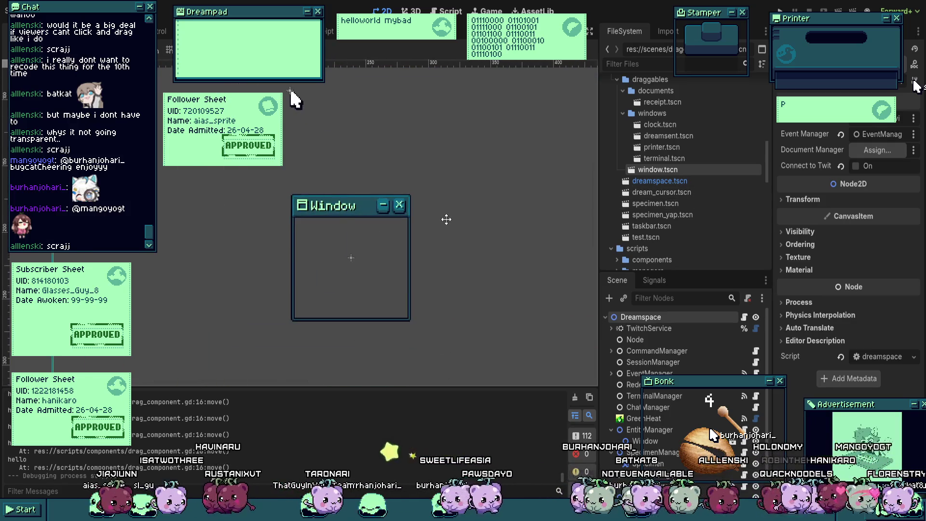
scroll(371, 220, "up", 3)
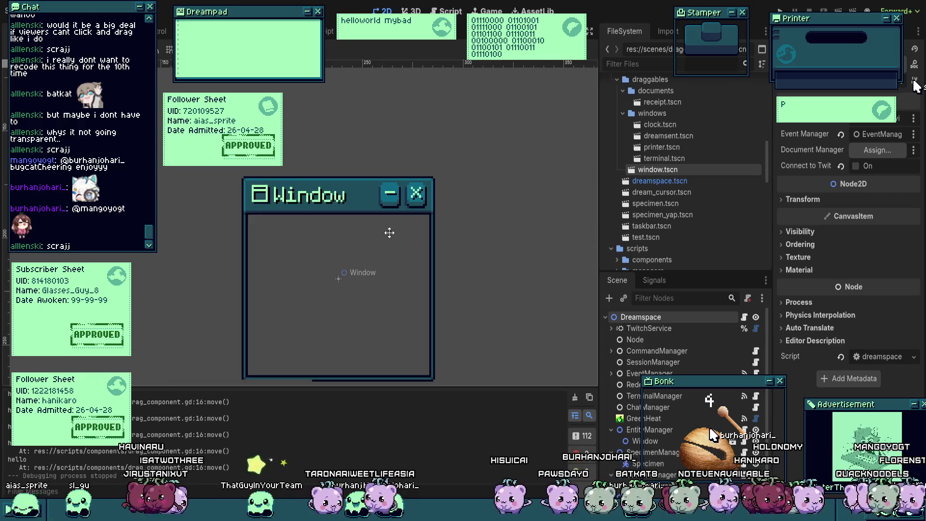
scroll(389, 233, "down", 5)
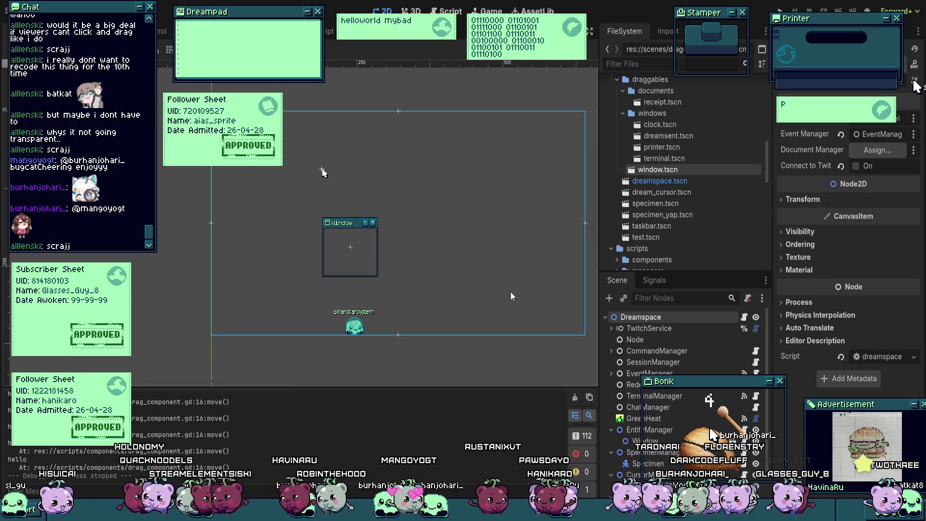
Step: Run and stop the overlay again, then open the Dreamspace node's script
key("F5")
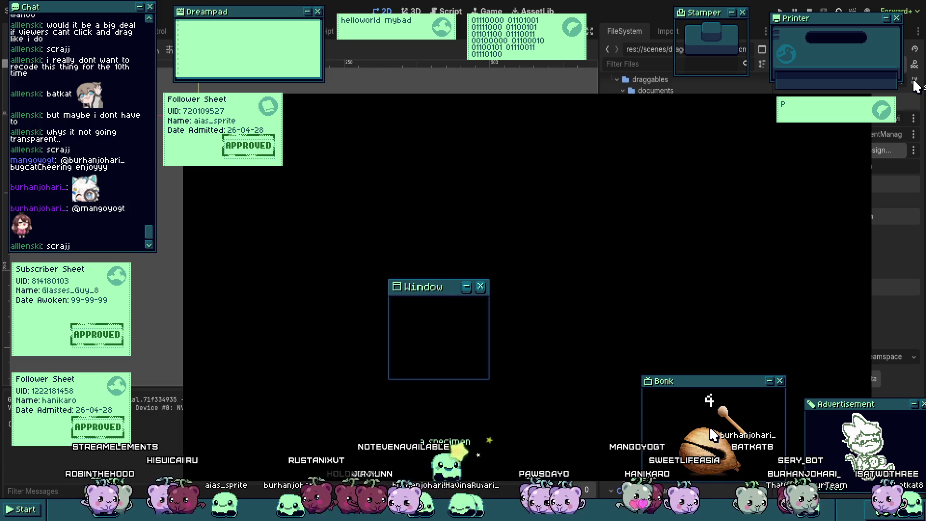
key("F8")
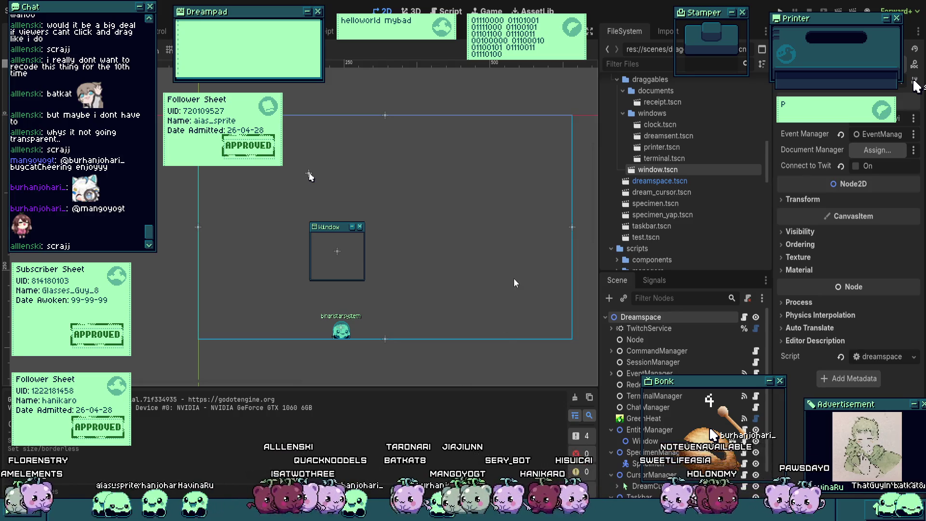
left_click_drag(514, 283, 494, 281)
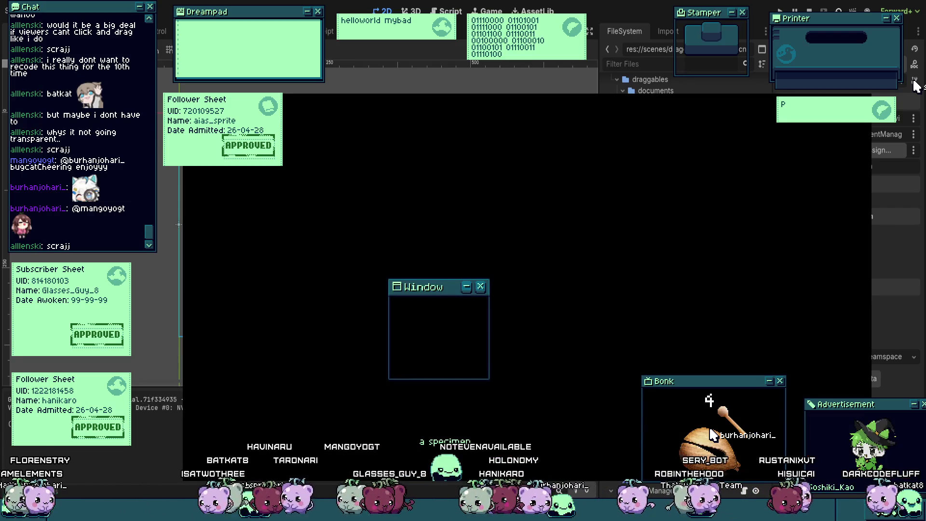
key("F8")
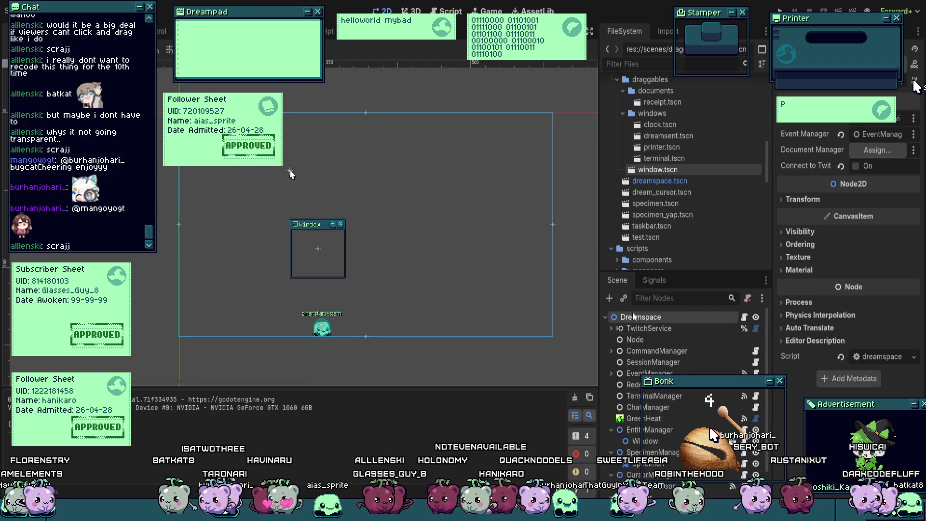
left_click(744, 316)
left_click(329, 232)
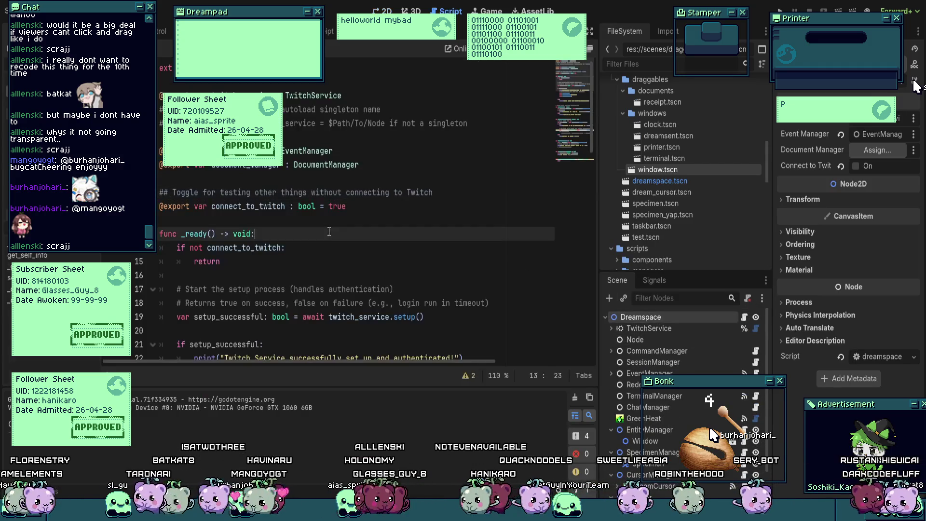
Step: Paste transparent-background and transparent-window-flag lines into _ready, test-run, then undo them
key("Return")
key("Return")
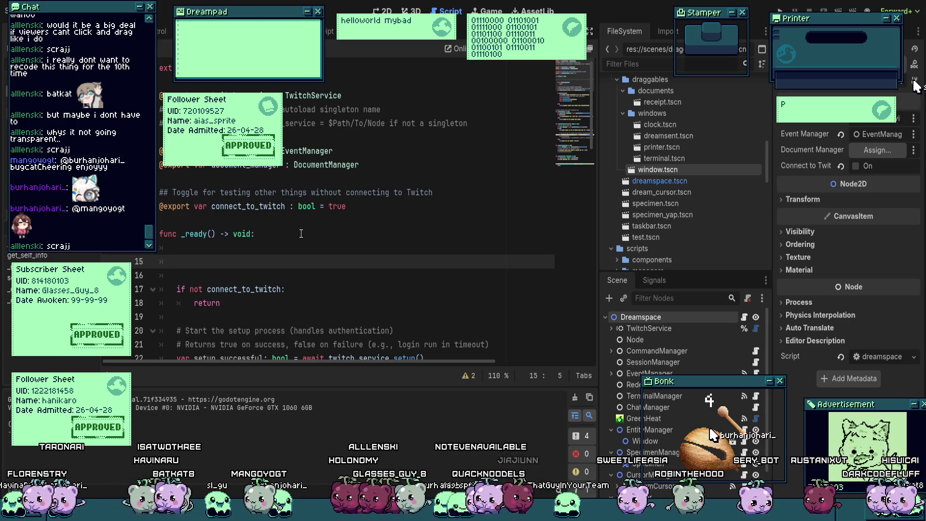
type("var _")
key("BackSpace")
key("BackSpace")
key("BackSpace")
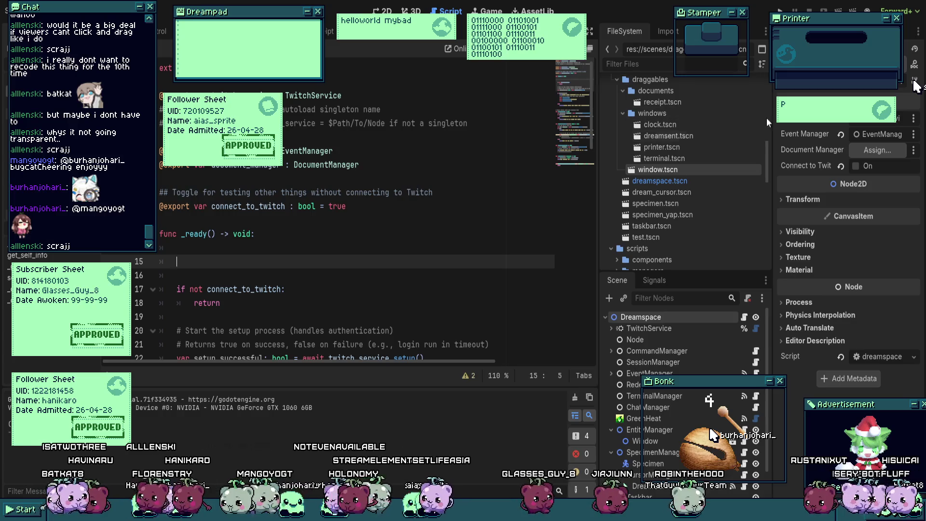
type("var _rid = get_tree().get_root().get_viewport_rid() \tRenderingServer.viewport_set_transparent_background(_rid, true) \tDisplayServer.window_set_flag(DisplayServer.WINDOW_FLAG_TRANSPARENT,true)")
key("Down")
left_click(425, 256)
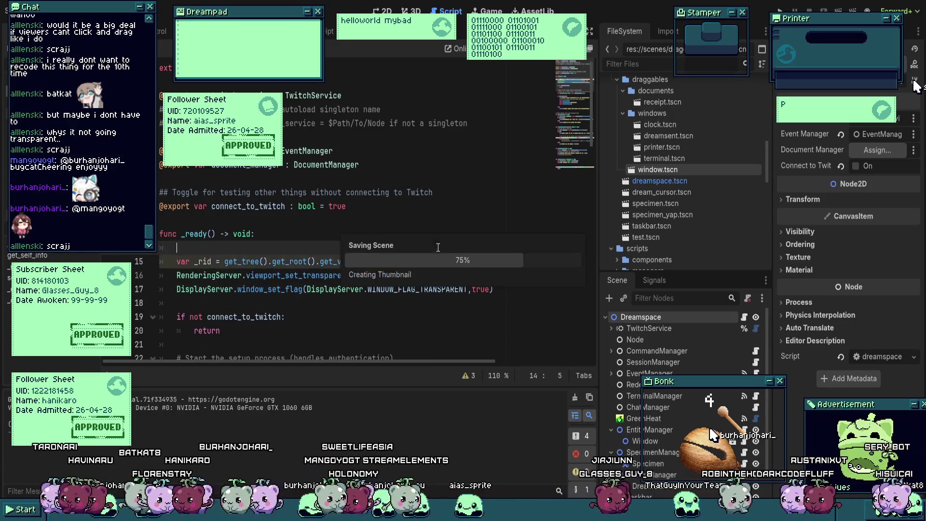
left_click(348, 205)
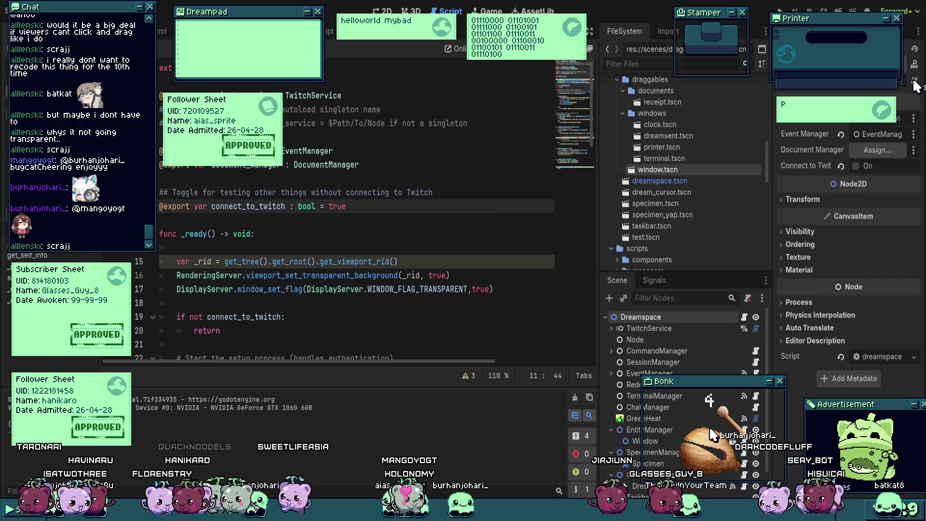
key("F5")
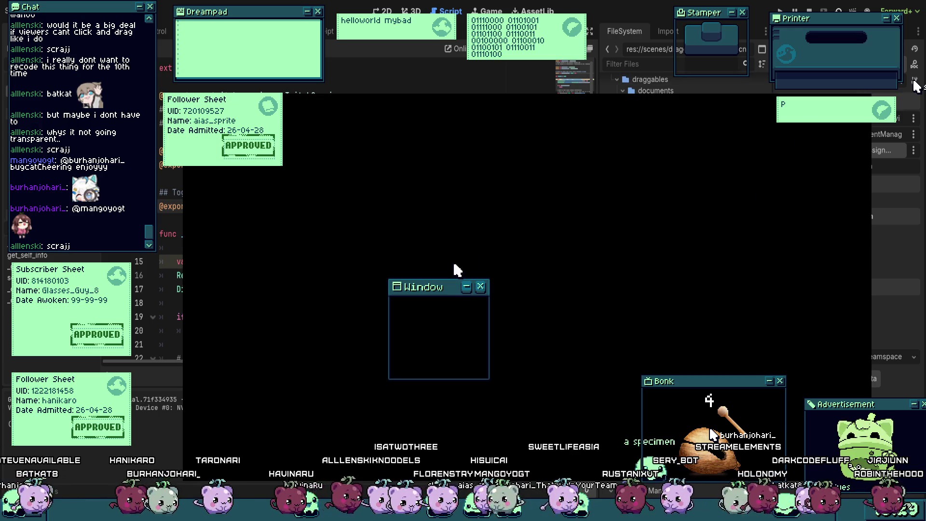
key("ctrl+z")
key("ctrl+z")
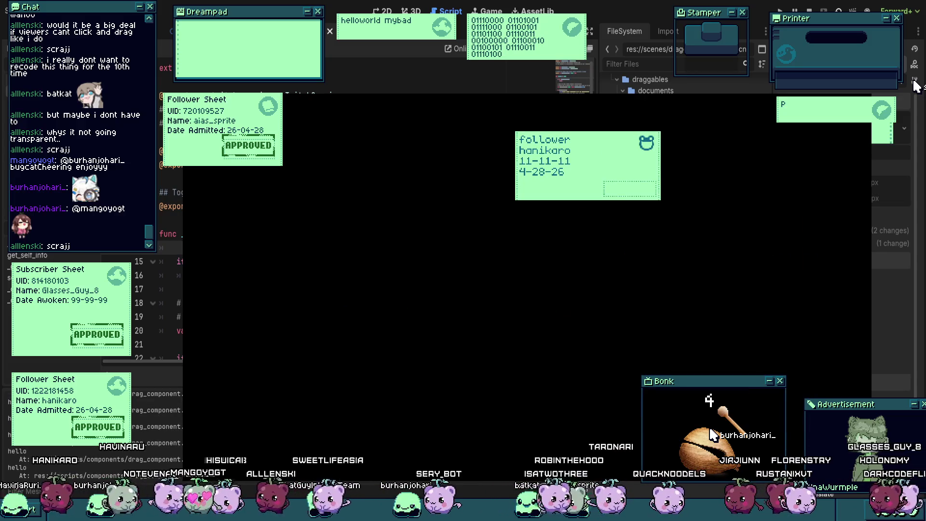
Step: Stop the running project with the Stop button
left_click(810, 11)
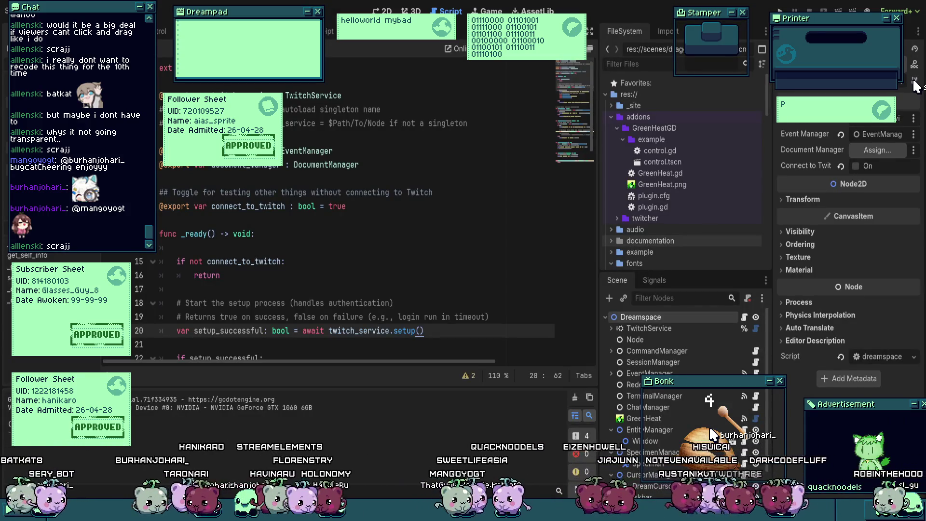
Step: Place the cursor on empty line 17, save the scene, and run the project
left_click(346, 288)
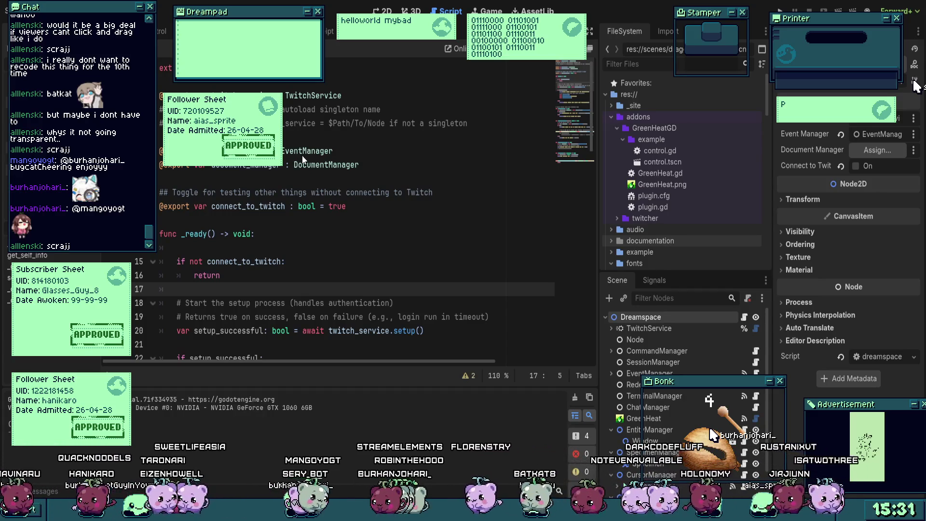
key("ctrl+s")
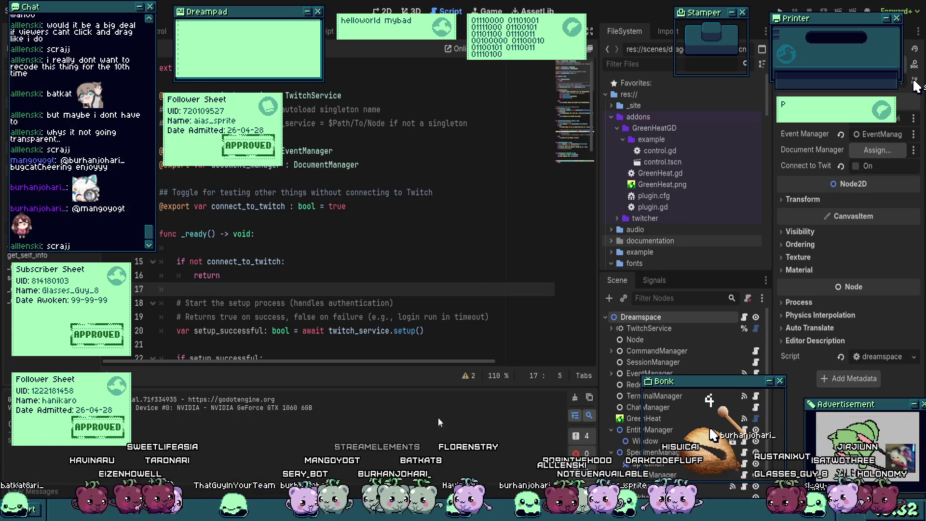
key("F5")
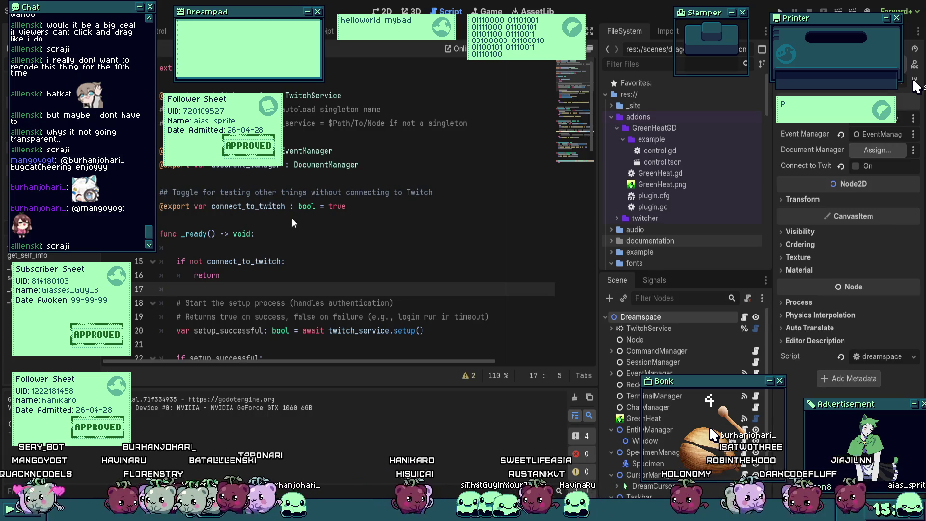
key("Up")
key("Up")
key("Up")
Step: Save the scene and move to the EventManager export line
key("ctrl+s")
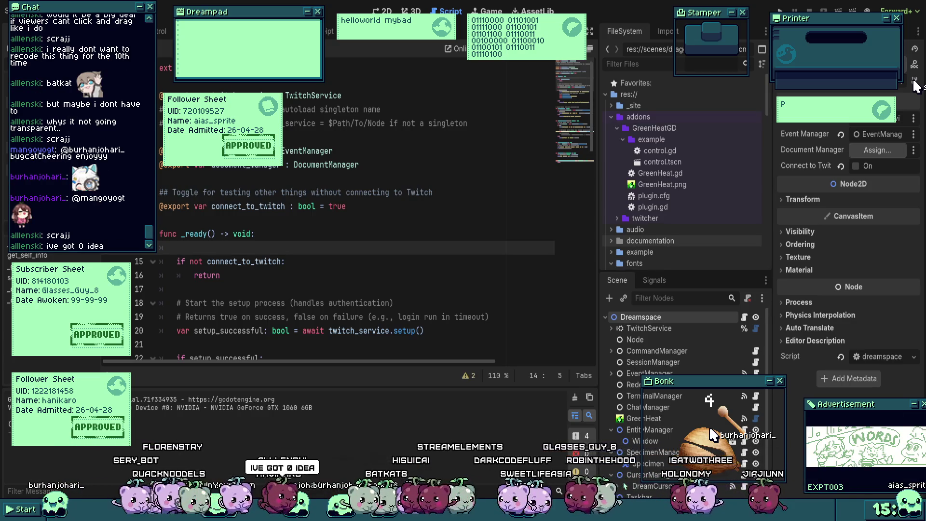
left_click(493, 151)
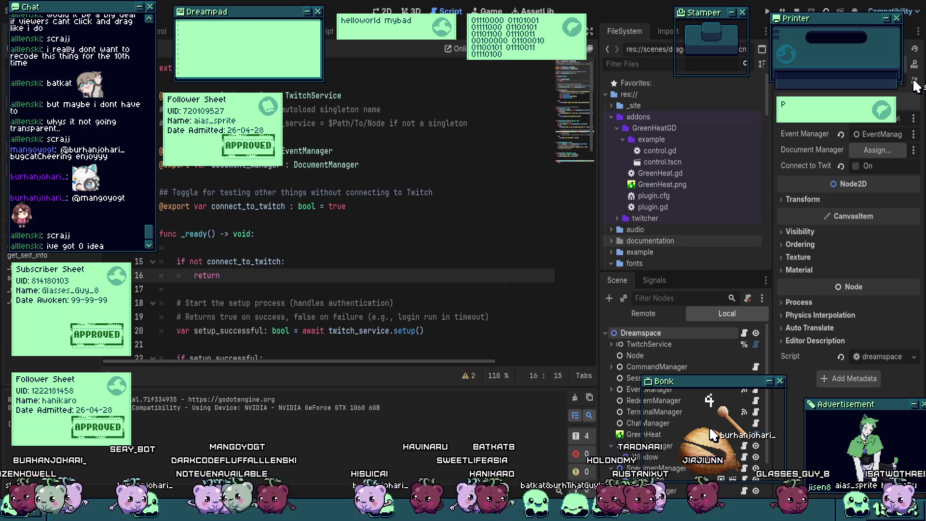
Step: Run the project to check the Window, then go to the setup comment on line 18
key("F5")
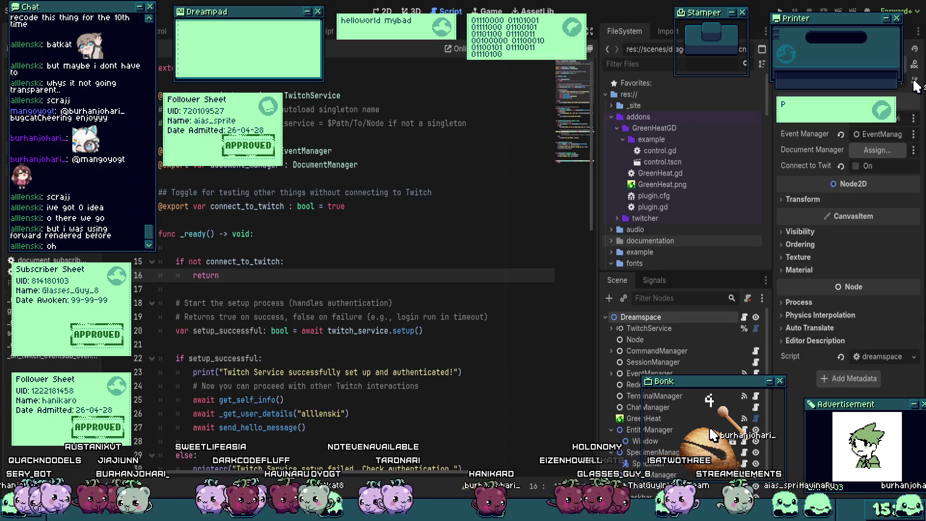
left_click(433, 307)
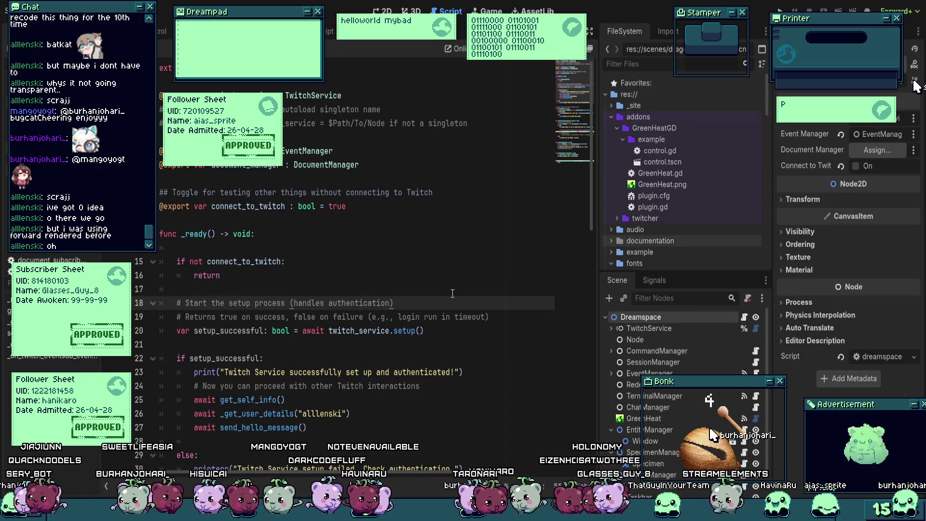
Step: Run the project again, then view the Dreamspace scene in the 2D editor
key("F5")
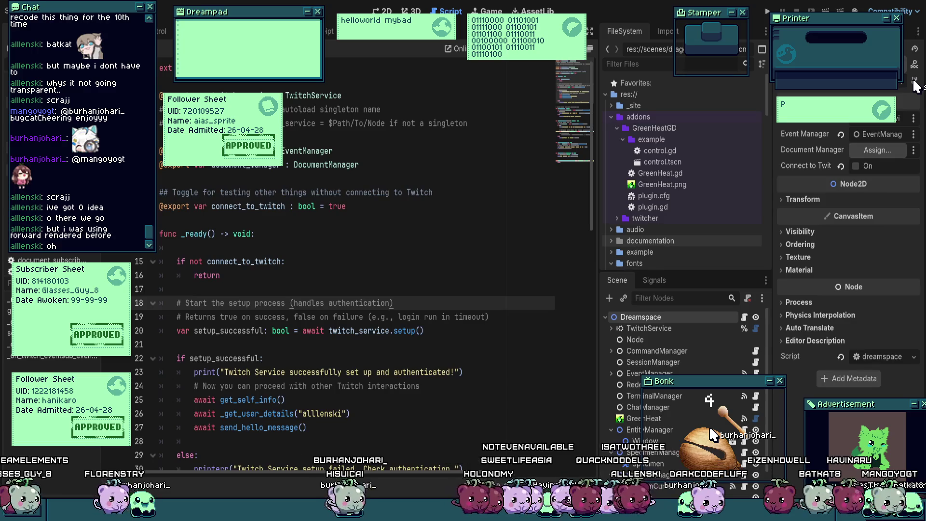
left_click(420, 203)
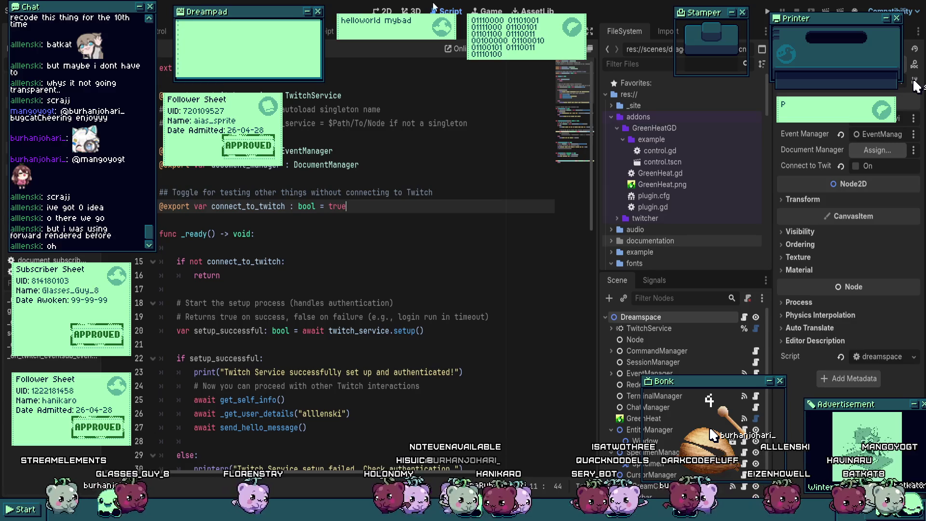
left_click(384, 10)
mouse_move(372, 193)
left_mouse_down()
mouse_move(321, 182)
mouse_move(331, 170)
mouse_move(252, 173)
left_mouse_up()
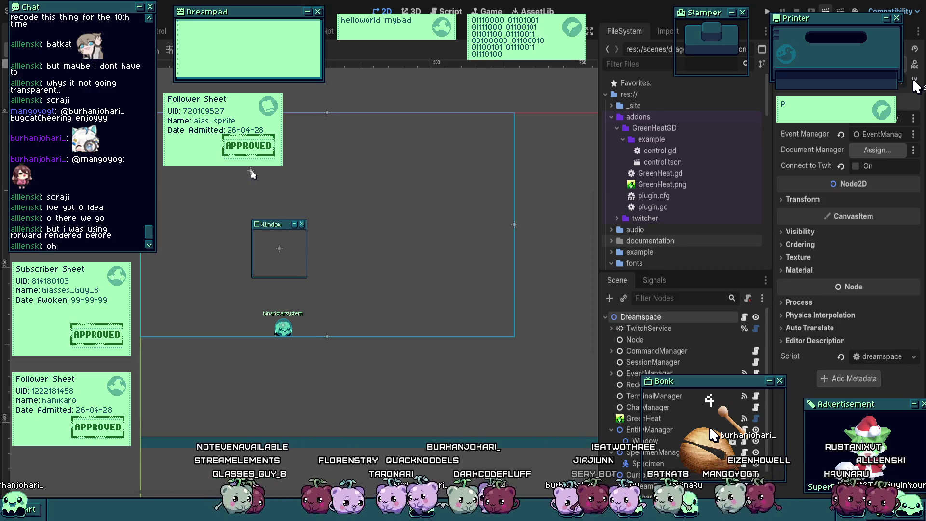
left_click_drag(252, 173, 296, 159)
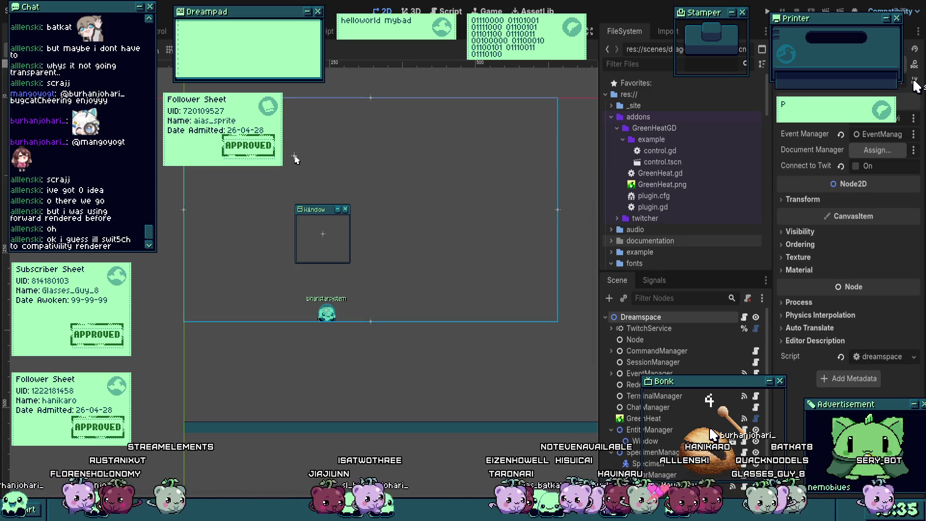
scroll(337, 286, "right", 3)
scroll(336, 286, "down", 2)
scroll(399, 304, "right", 3)
scroll(399, 304, "down", 1)
scroll(659, 434, "down", 3)
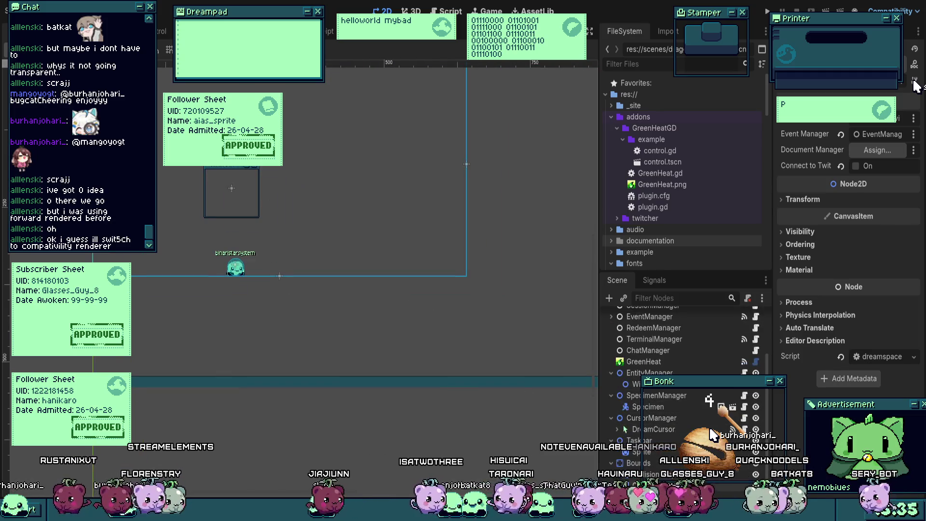
left_click(659, 447)
left_click_drag(381, 382, 369, 231)
key("ctrl+z")
scroll(275, 215, "down", 3)
key("ctrl+s")
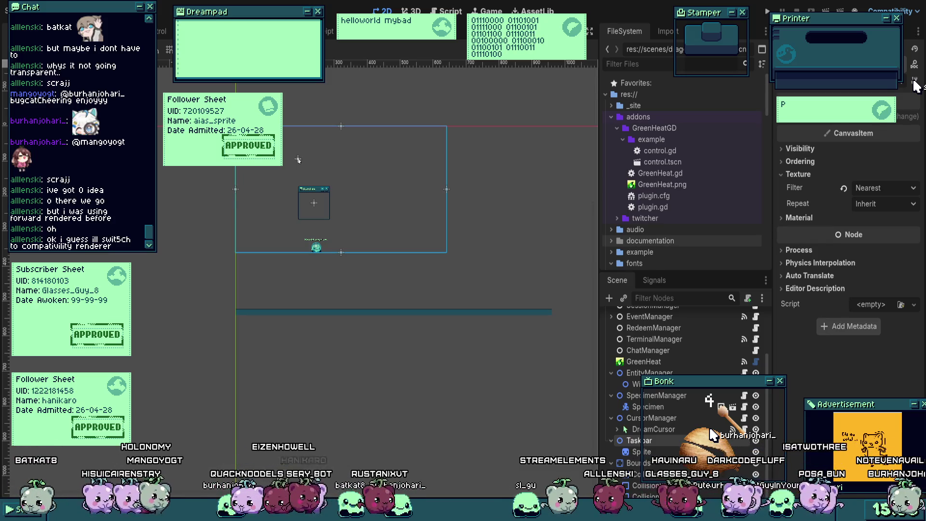
Step: Turn off Centered on the Taskbar Sprite and reset its position to 0, 0
left_click(670, 453)
scroll(335, 331, "up", 1)
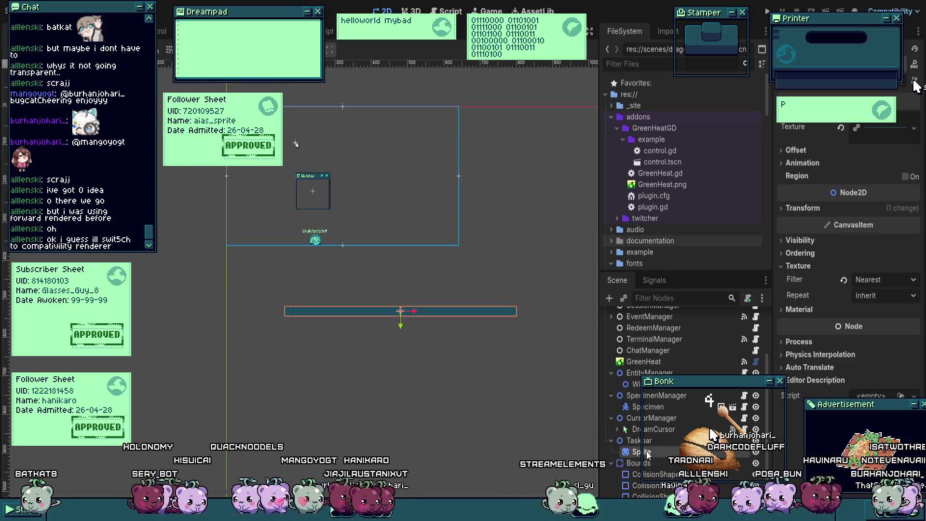
left_click(796, 150)
left_click(859, 164)
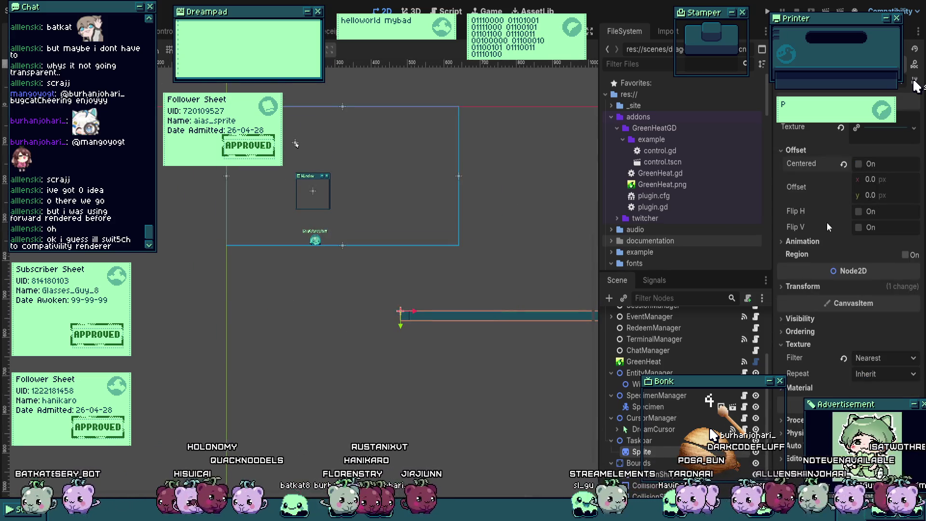
left_click(805, 242)
left_click(806, 242)
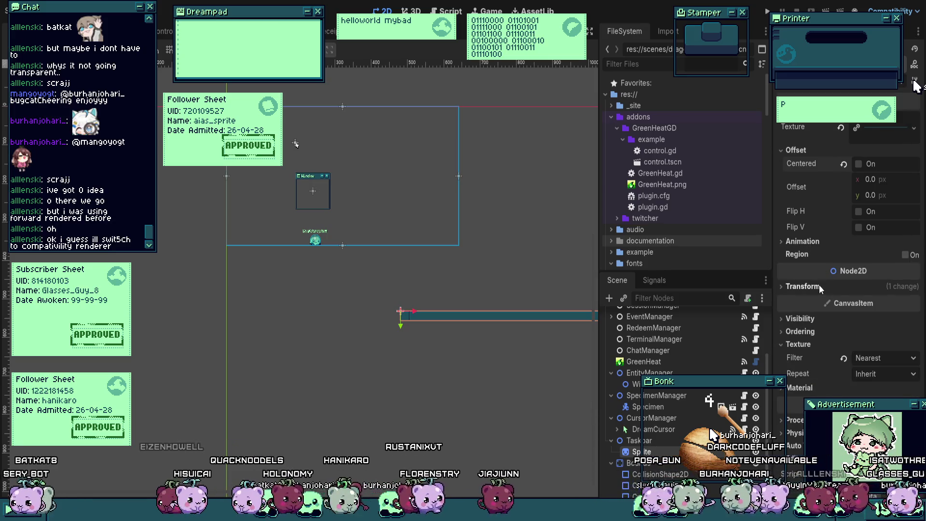
left_click(819, 286)
left_click(840, 306)
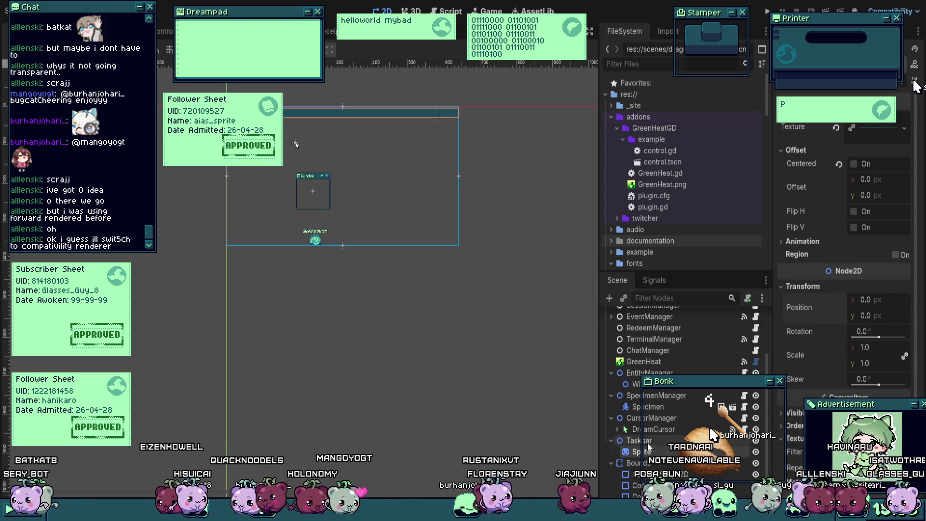
Step: Resize the Taskbar's CollisionShape2D to 642 by 26 so it covers the bar
scroll(296, 144, "up", 5)
scroll(222, 175, "up", 3)
scroll(244, 325, "up", 3)
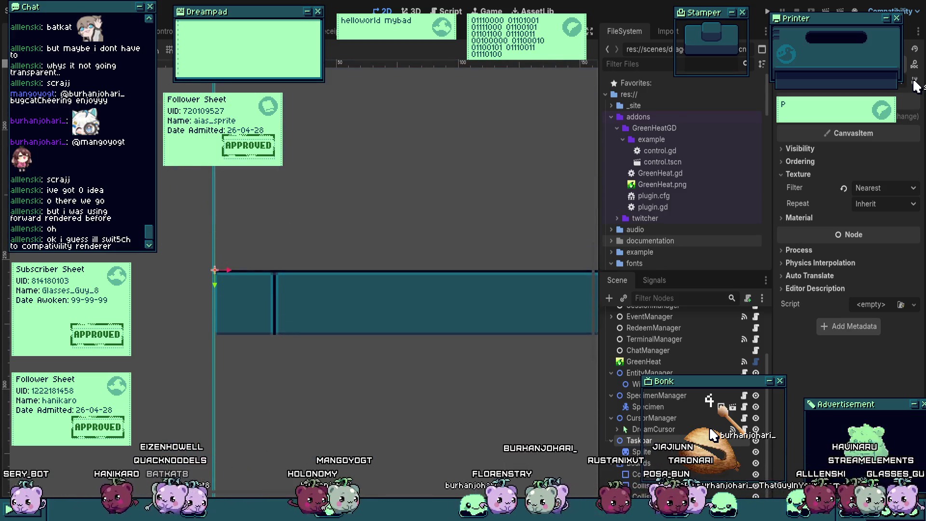
scroll(285, 223, "up", 6)
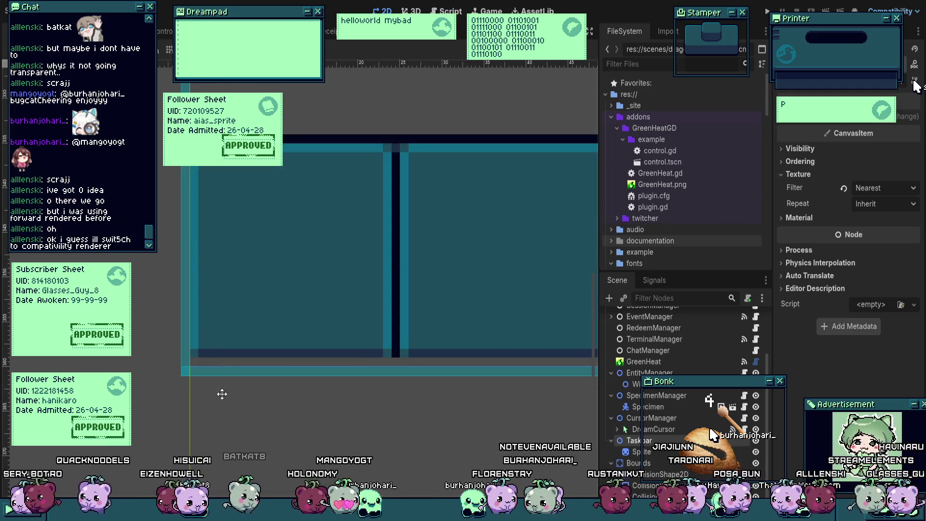
scroll(238, 382, "down", 10)
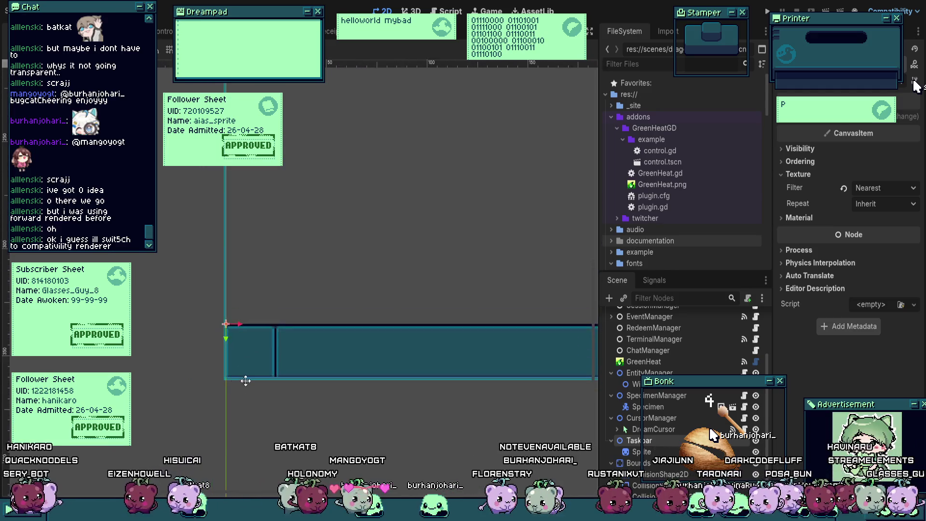
left_click(291, 145)
scroll(405, 368, "up", 2)
scroll(381, 368, "up", 1)
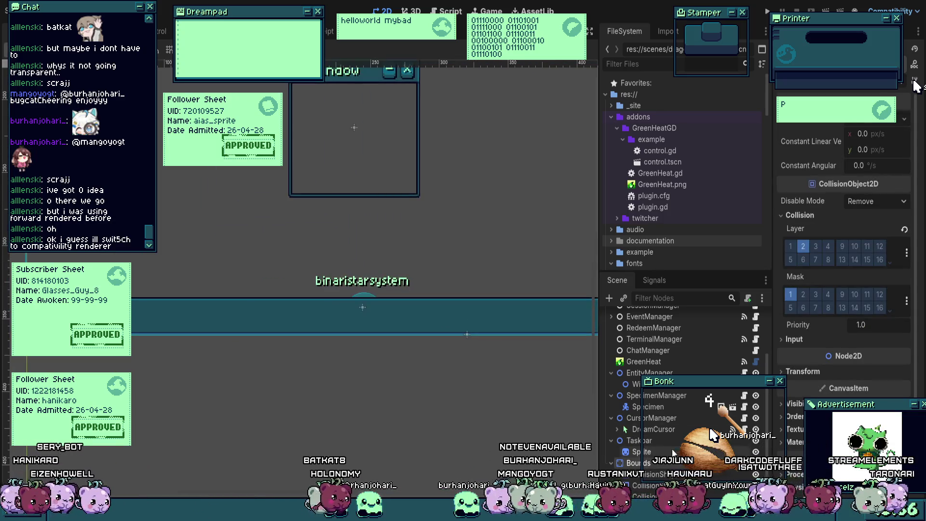
left_click(673, 453)
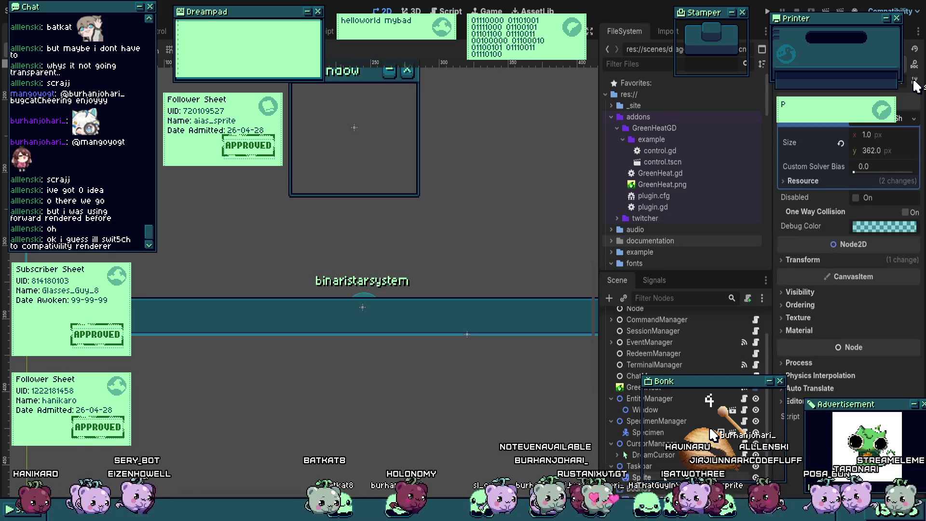
scroll(352, 317, "left", 5)
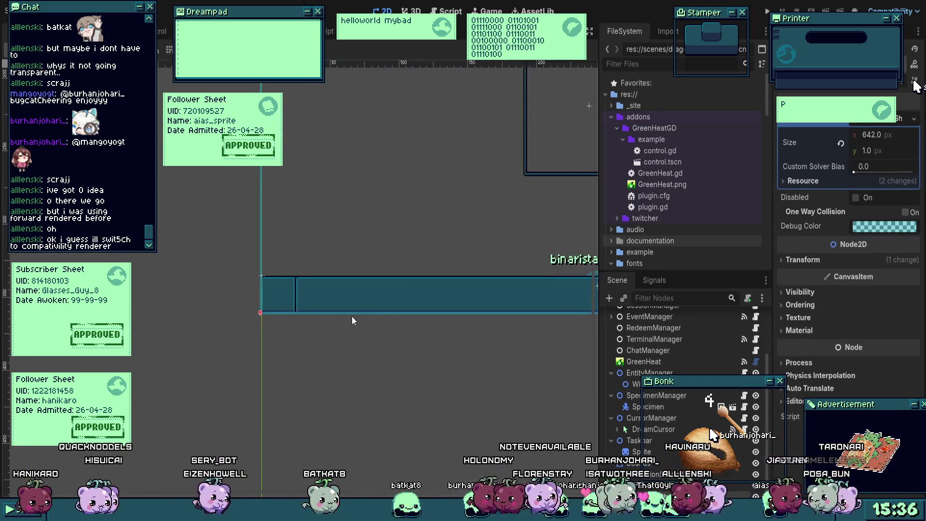
scroll(267, 319, "up", 5)
left_click_drag(269, 328, 275, 190)
scroll(217, 276, "down", 4)
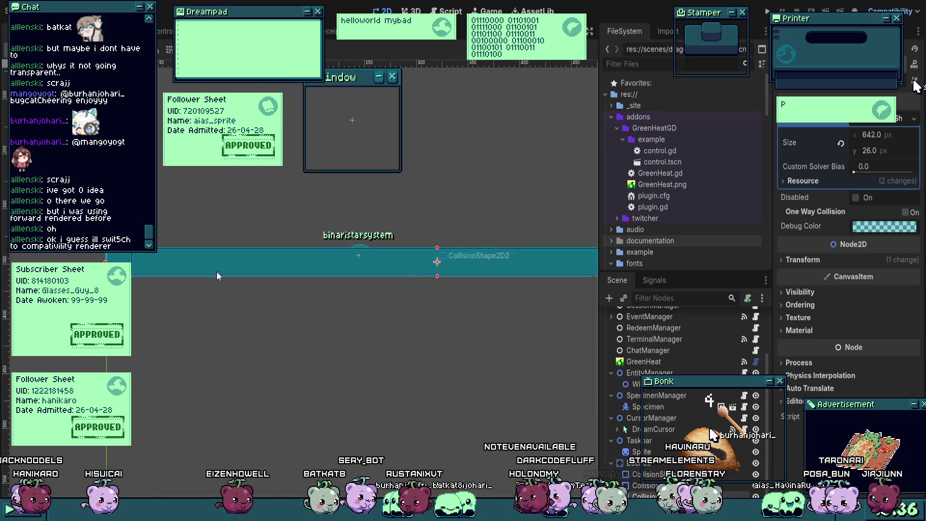
scroll(393, 248, "up", 1)
left_click(393, 248)
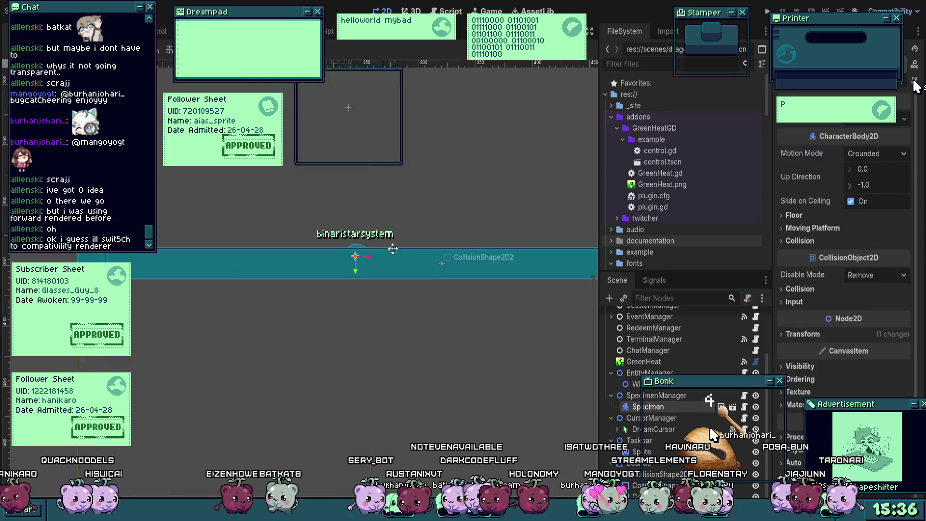
Step: Lower the character body about 7 pixels onto the Taskbar and run the project to test it
scroll(364, 251, "up", 5)
left_click_drag(361, 254, 356, 299)
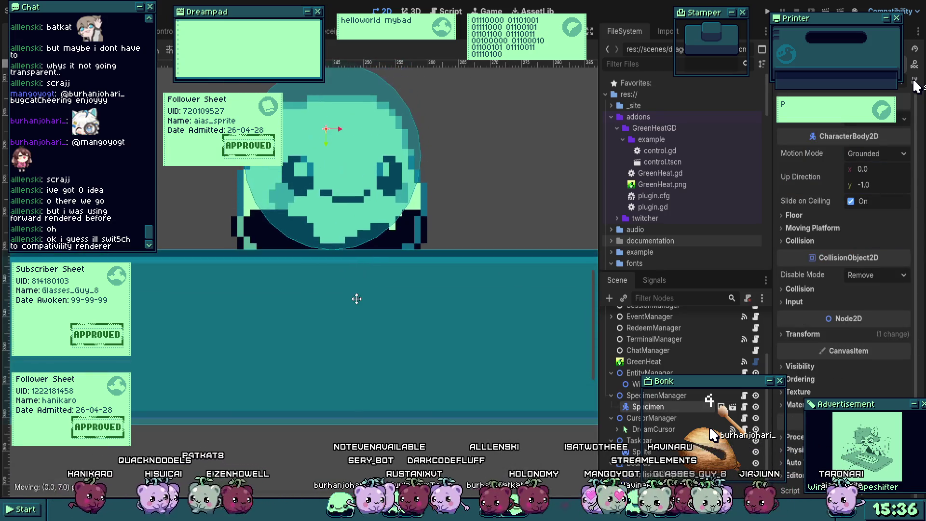
scroll(357, 299, "down", 5)
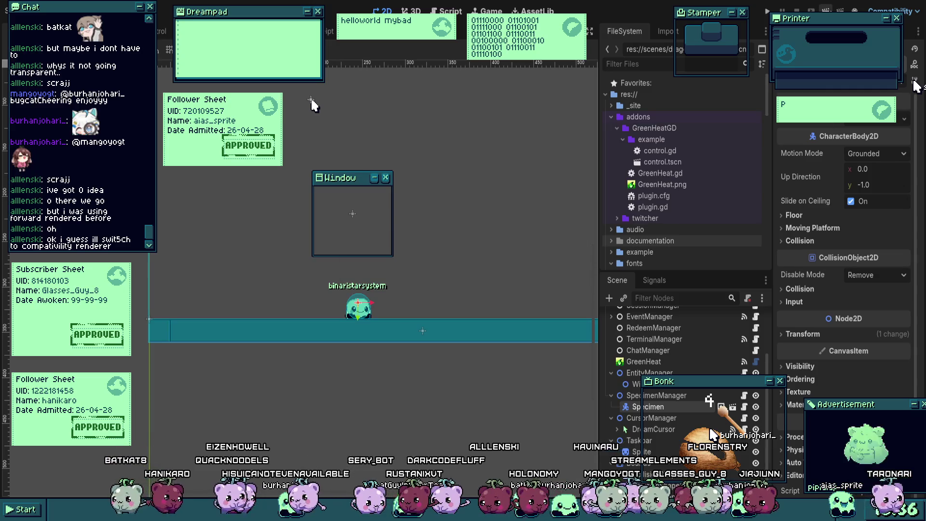
key("F5")
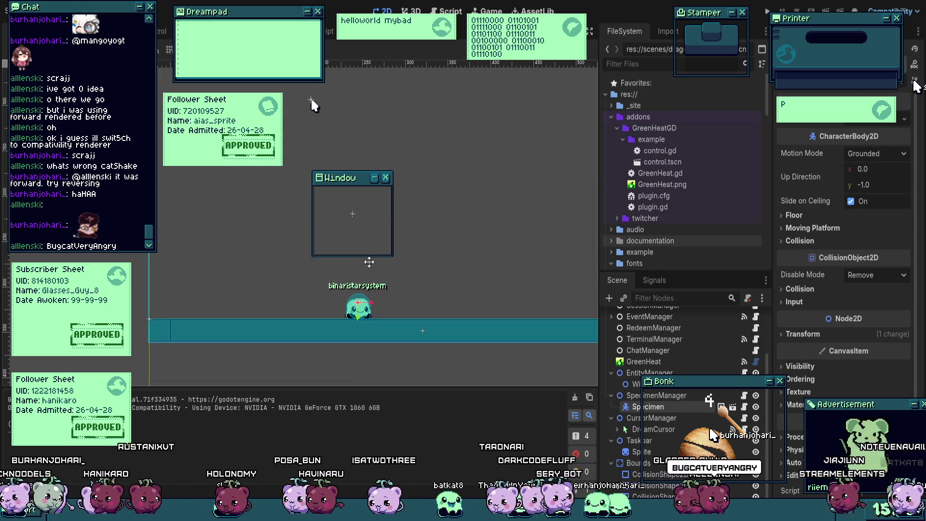
left_click_drag(311, 99, 284, 111)
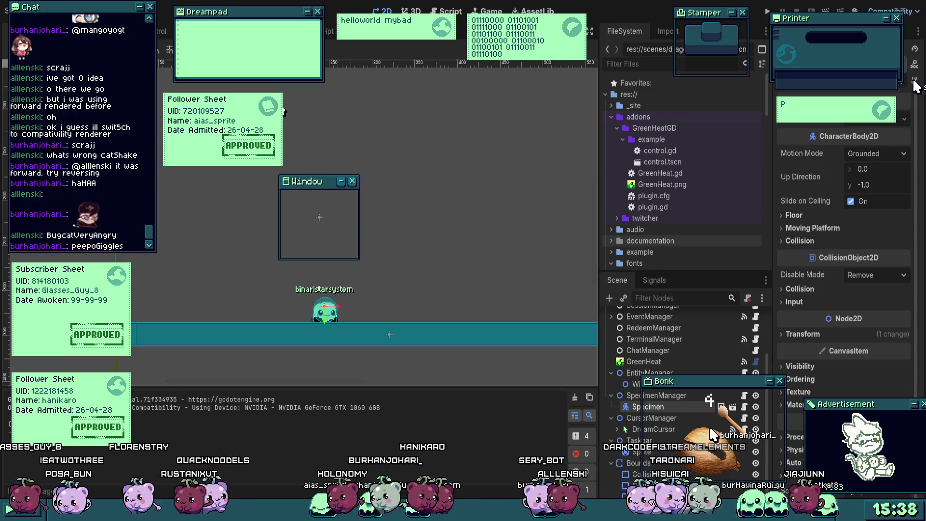
scroll(387, 271, "up", 5)
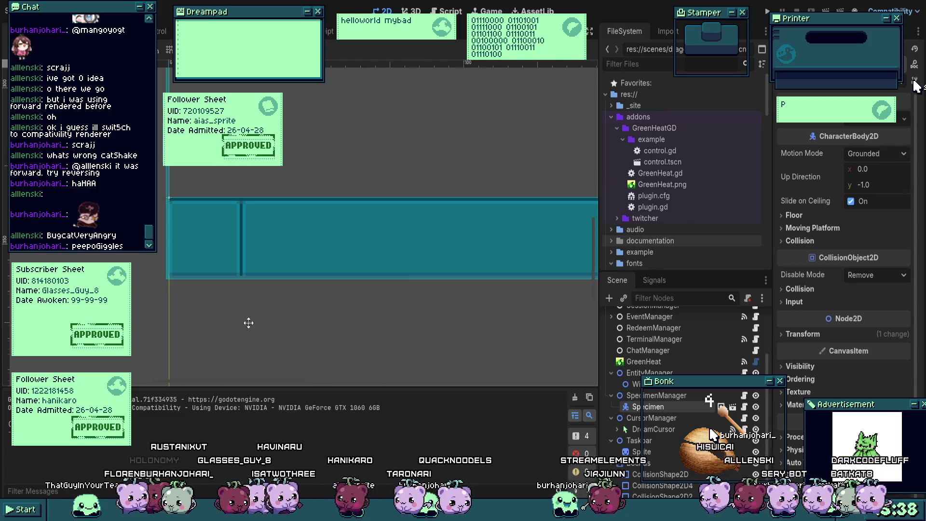
left_click_drag(247, 320, 323, 306)
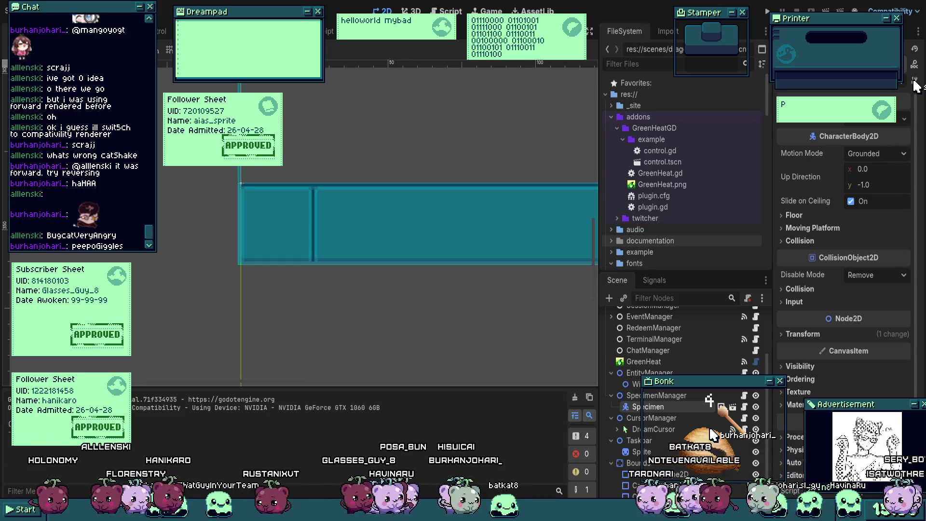
Step: Relaunch the project, then cycle the scene tabs with Ctrl+Tab to the Window scene
key("F5")
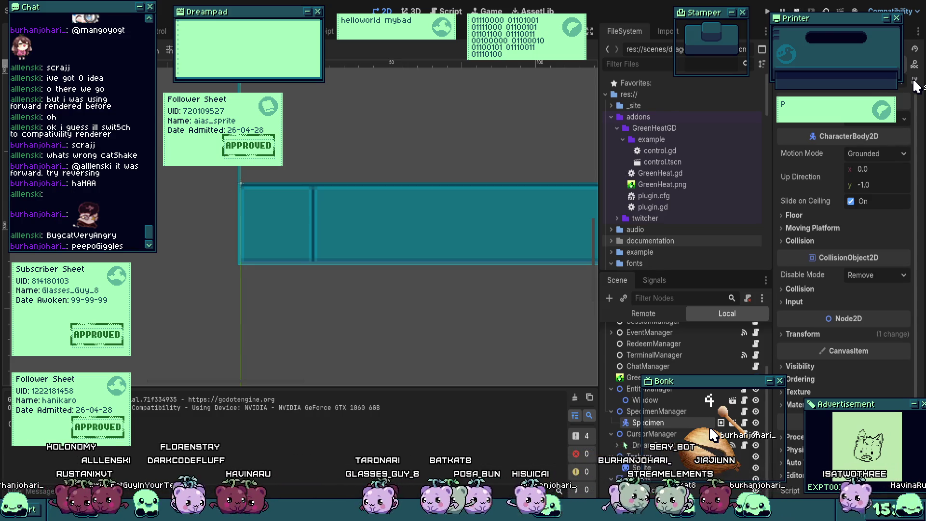
key("ctrl+Tab")
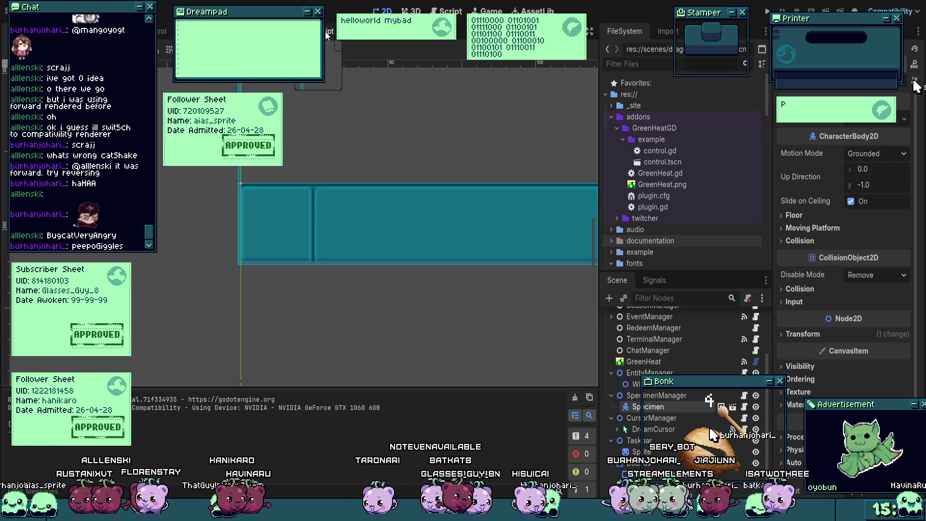
key("ctrl+Tab")
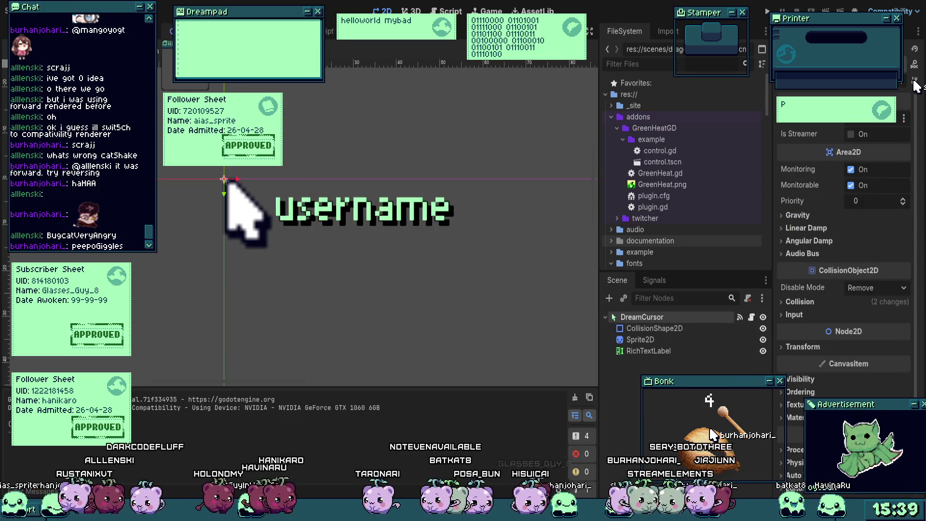
key("ctrl+Tab")
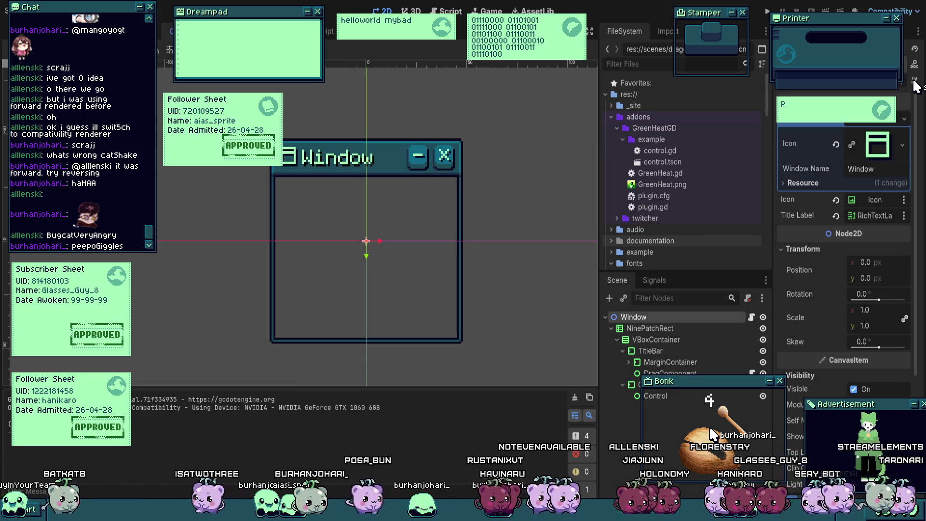
Step: Frame the TitleBar and inspect its MinimizeButton and Icon nodes
left_click(637, 351)
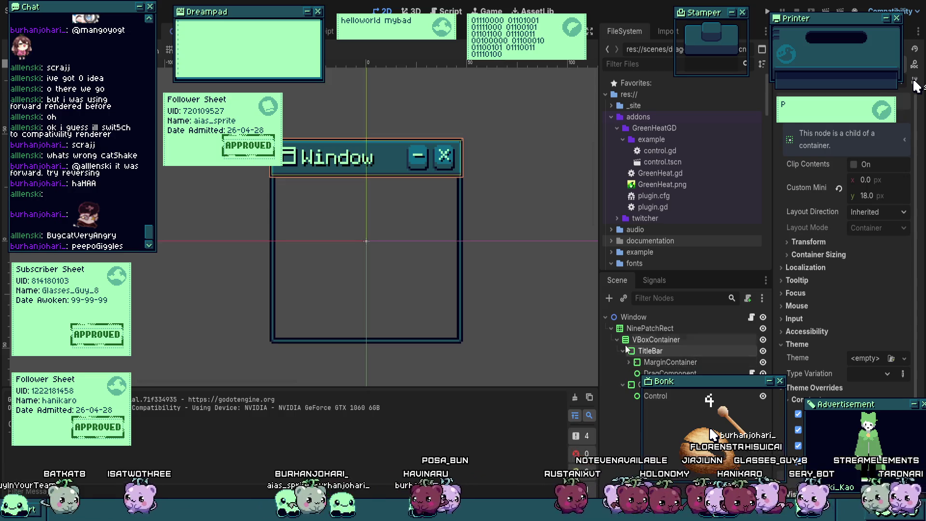
key("f")
left_click(629, 362)
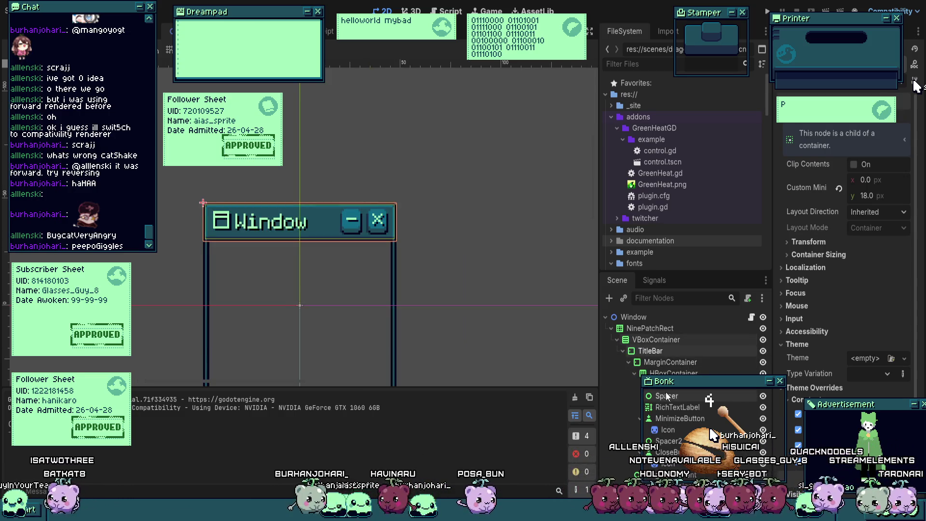
left_click(680, 418)
key("f")
left_click(713, 434)
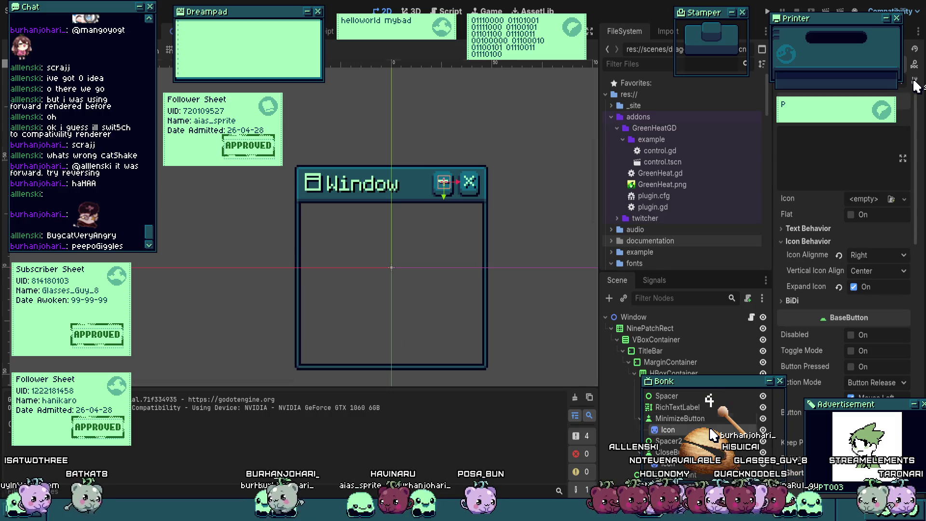
key("f")
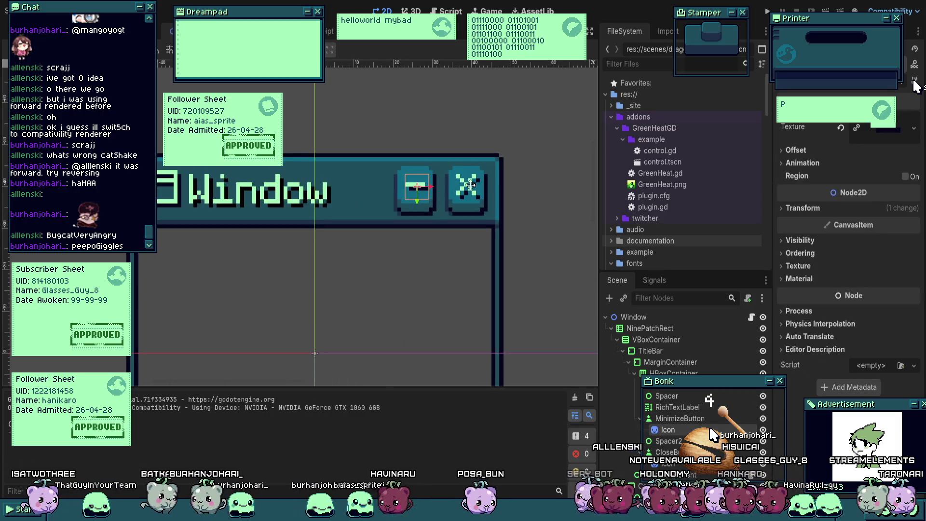
left_click(680, 418)
Step: Show the MinimizeButton's signals, then save the Window scene
scroll(809, 306, "down", 8)
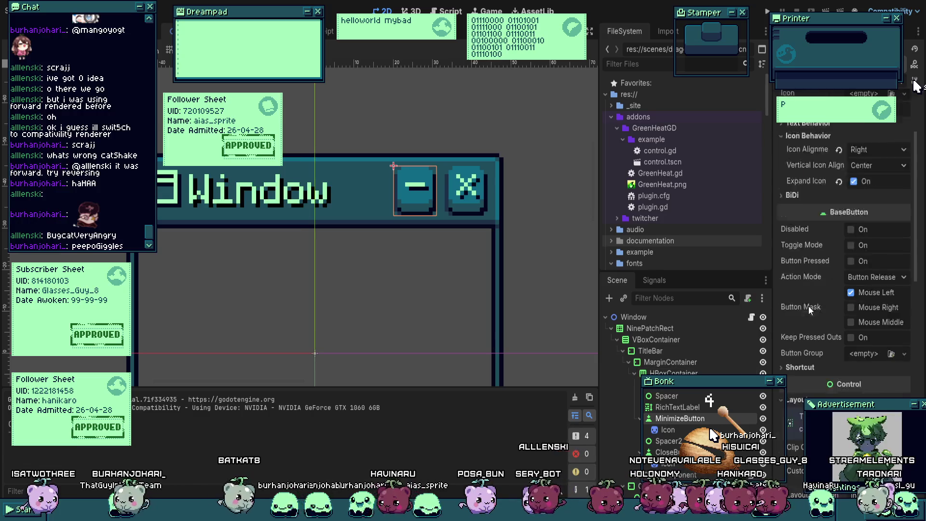
scroll(829, 330, "down", 5)
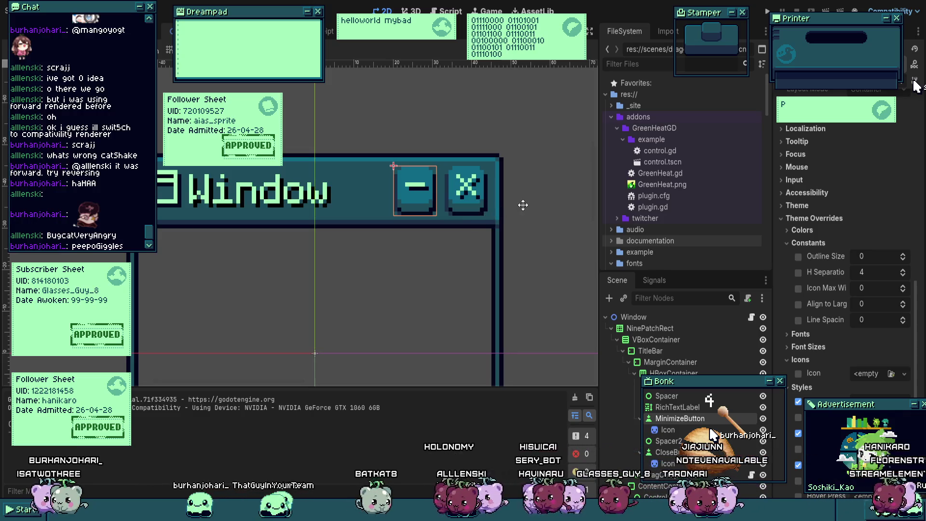
left_click(646, 288)
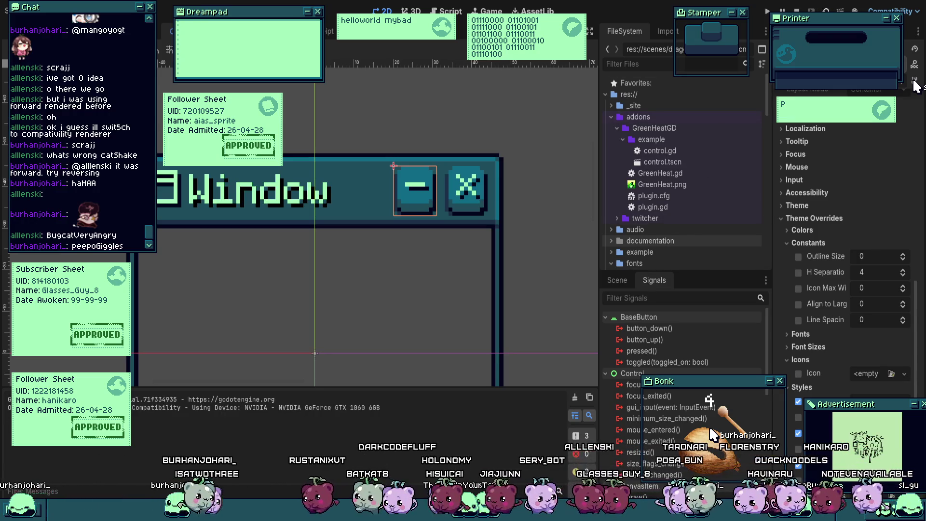
key("ctrl+s")
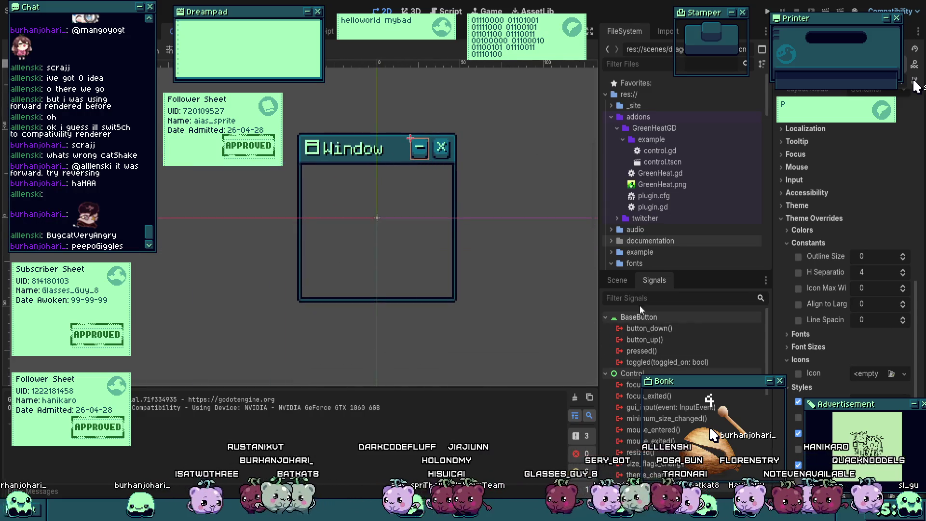
Step: Test dragging the Window, stop the game with F8, undo the move to 0, 0, and save
left_click(622, 279)
left_click(638, 317)
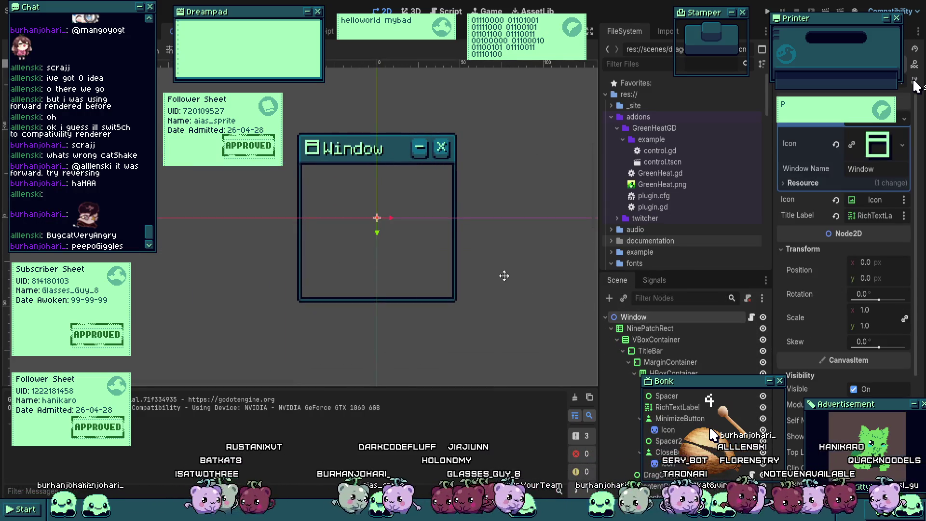
scroll(502, 275, "down", 3)
left_click_drag(448, 236, 559, 313)
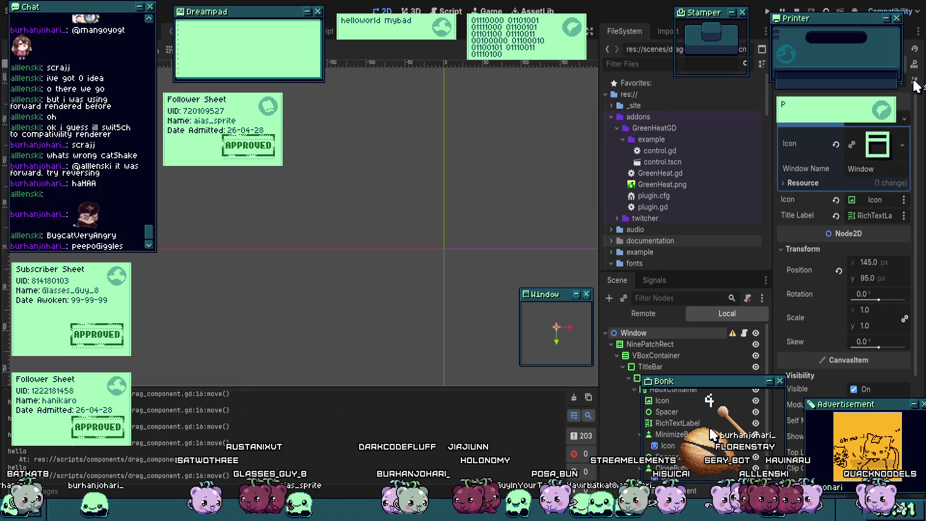
key("F8")
key("ctrl+z")
key("ctrl+s")
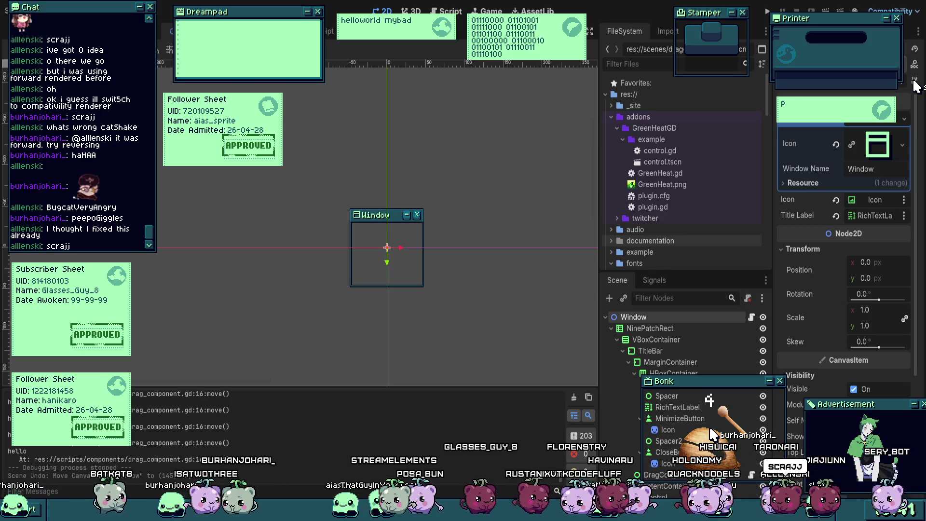
scroll(420, 235, "left", 1)
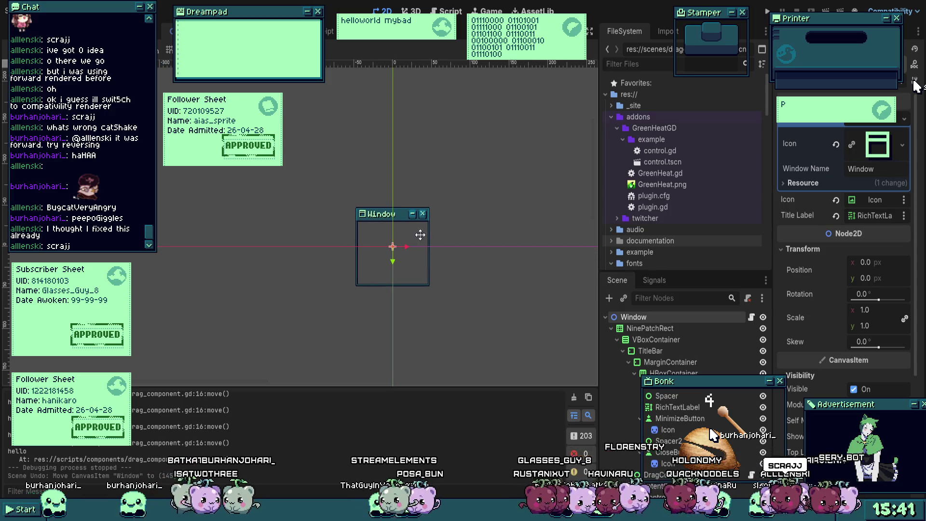
Step: Save both the Window and main Dreamspace scenes, then open the Window scene's script
key("ctrl+s")
key("ctrl+Tab")
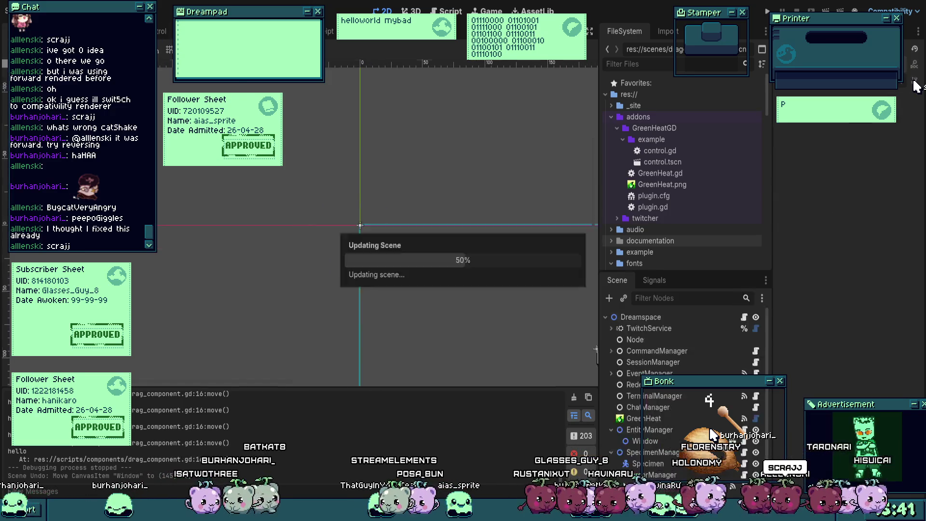
scroll(489, 213, "down", 5)
scroll(360, 223, "up", 3)
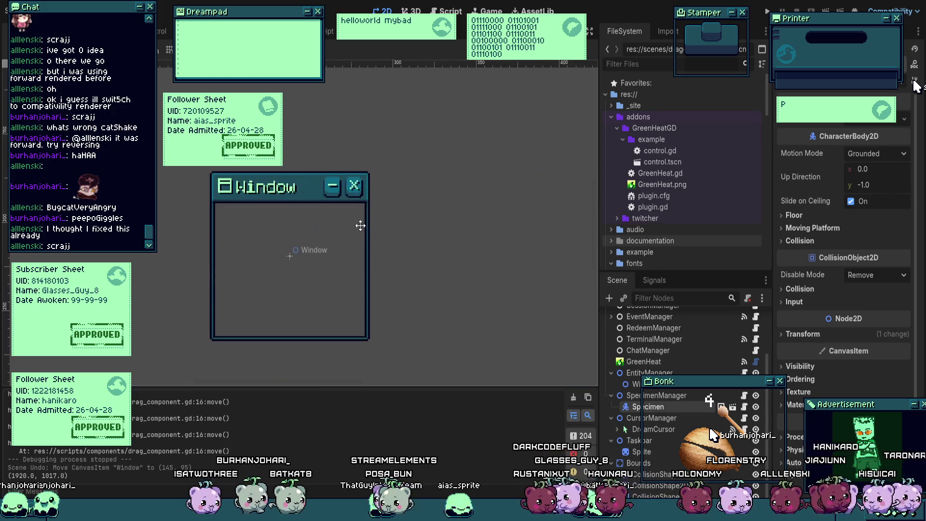
key("ctrl+s")
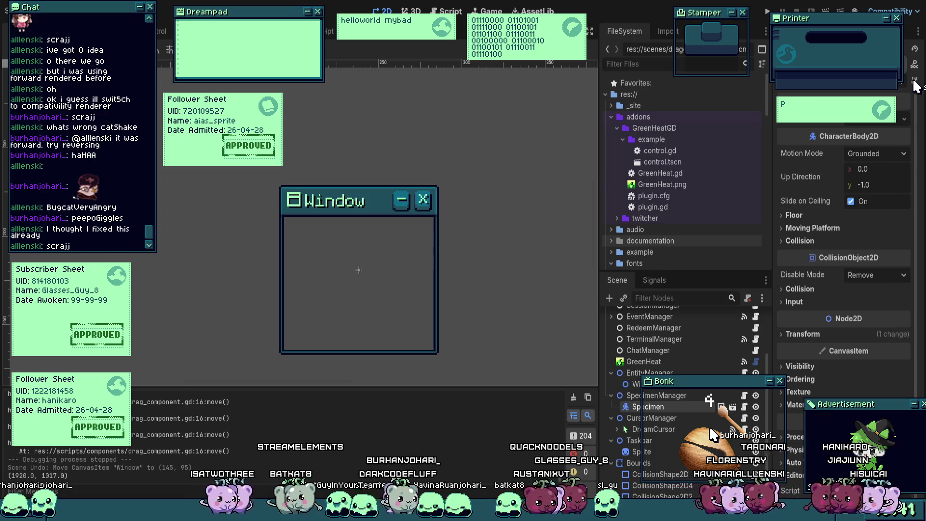
key("ctrl+Tab")
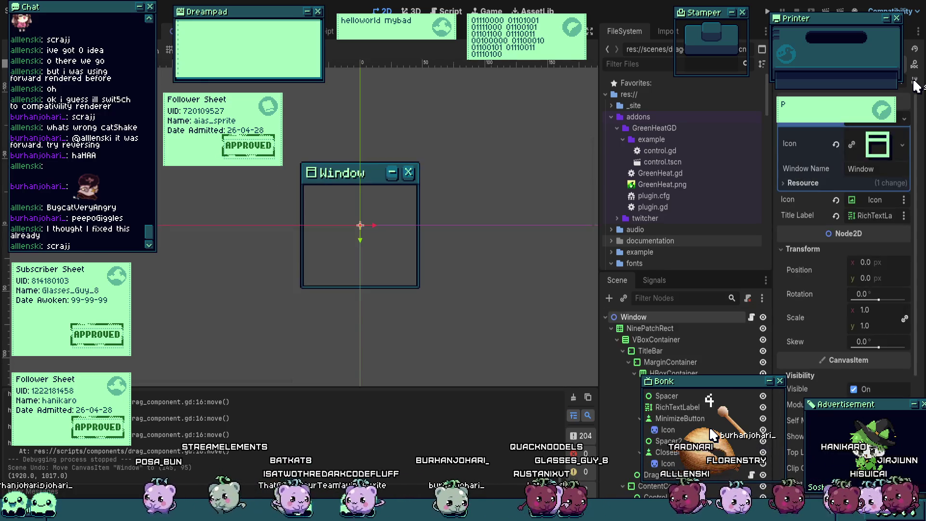
left_click(753, 317)
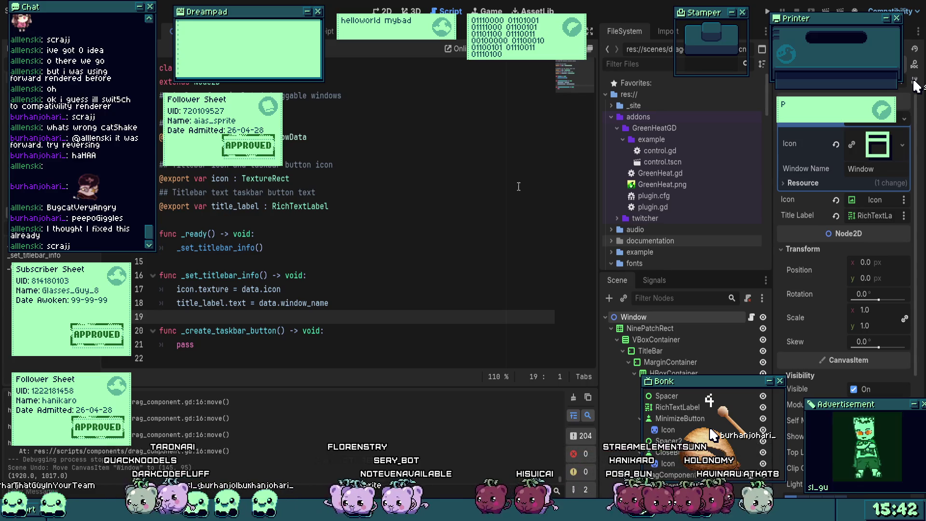
Step: Delete _ready(), _set_titlebar_info() and the data, icon and title_label exports from the Window script, then save
key("shift+Up")
key("shift+Up")
key("shift+Up")
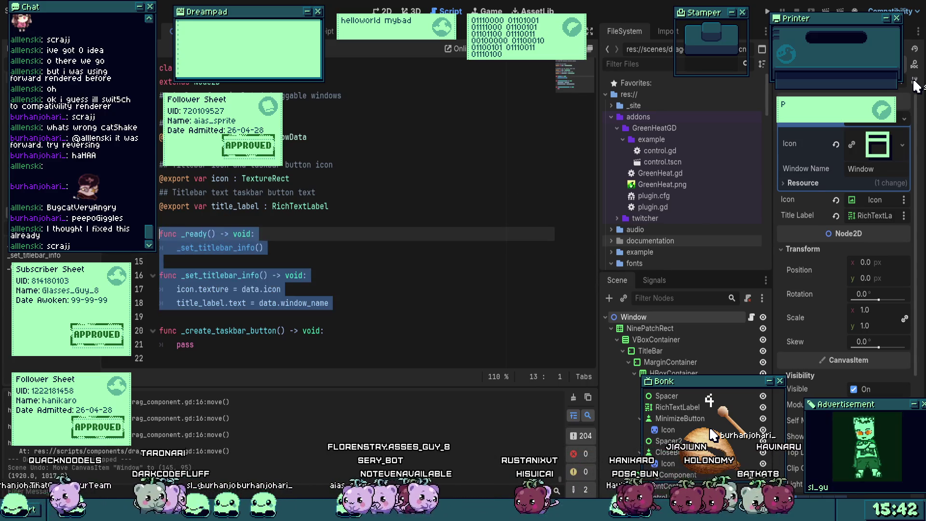
key("BackSpace")
key("BackSpace")
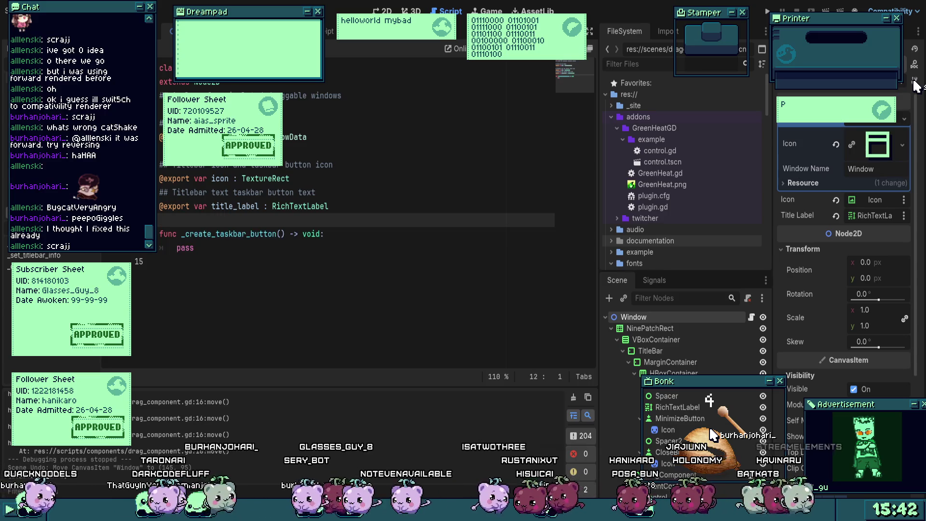
key("Up")
key("Up")
key("Up")
key("shift+Down")
key("shift+Down")
key("shift+Down")
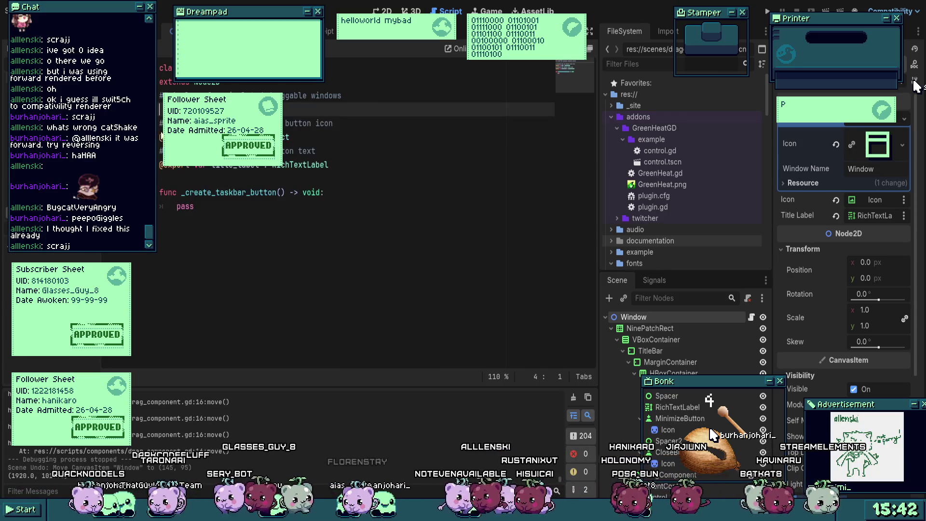
key("Delete")
key("shift+Down")
key("shift+Down")
key("shift+Down")
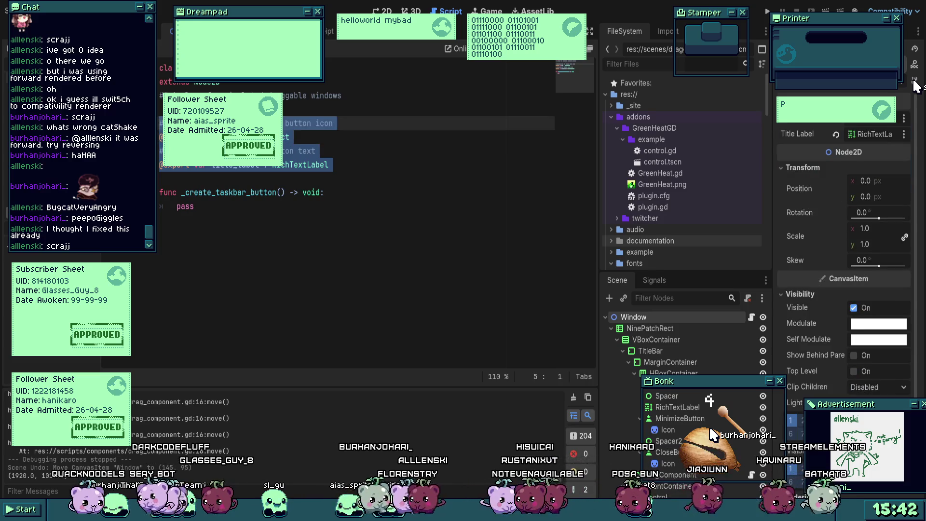
key("Delete")
key("BackSpace")
key("ctrl+s")
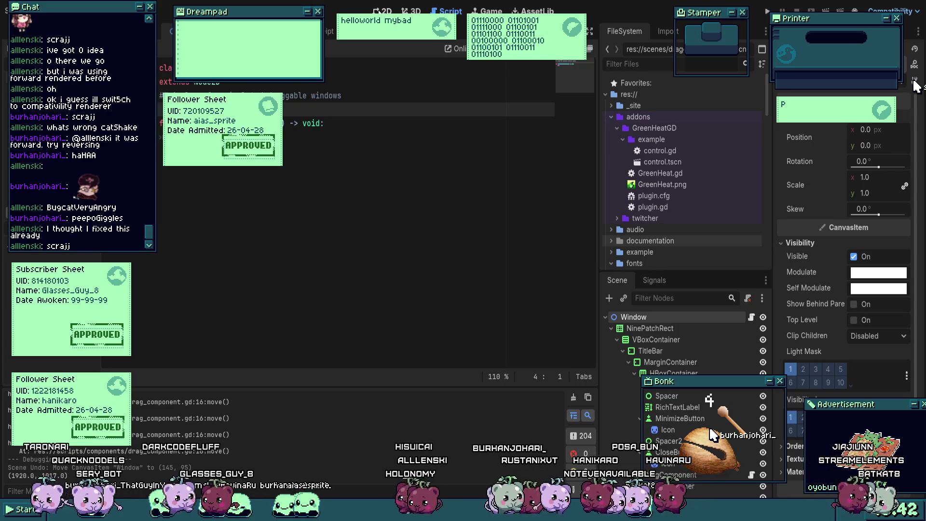
key("ctrl+F1")
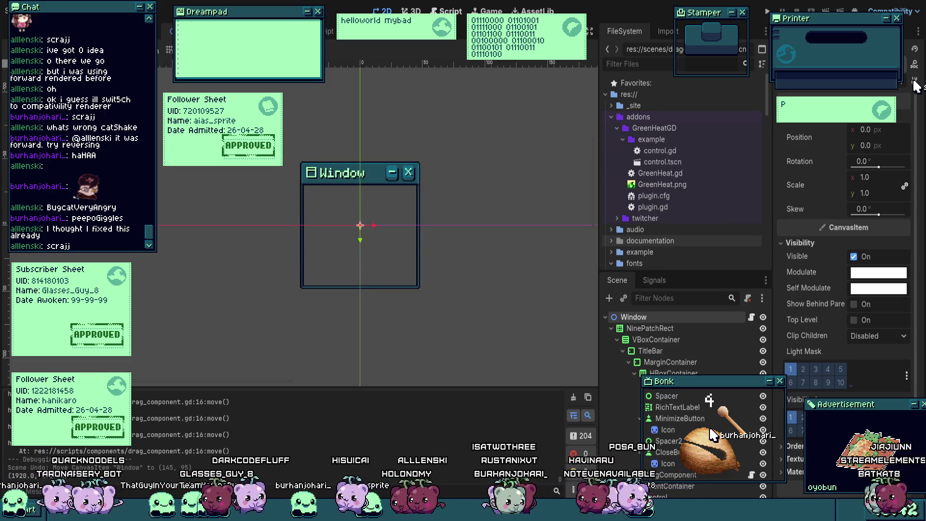
Step: Set the title bar MarginContainer's mouse filter to Pass
key("Down")
key("Down")
key("Down")
scroll(467, 206, "up", 5)
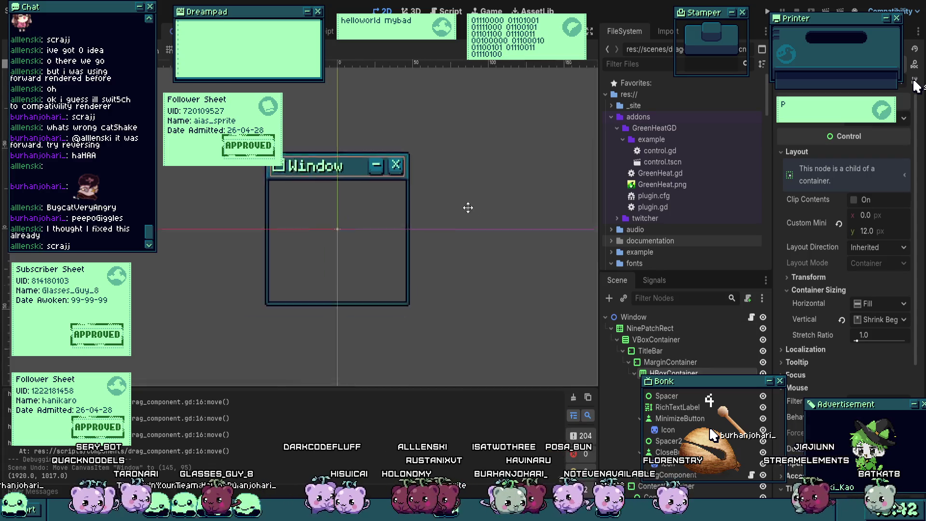
left_click(670, 362)
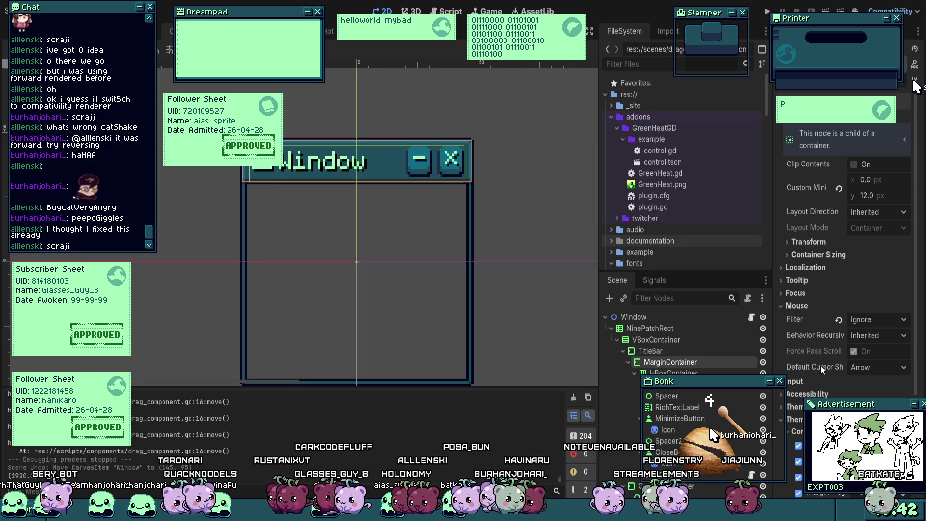
left_click(628, 361)
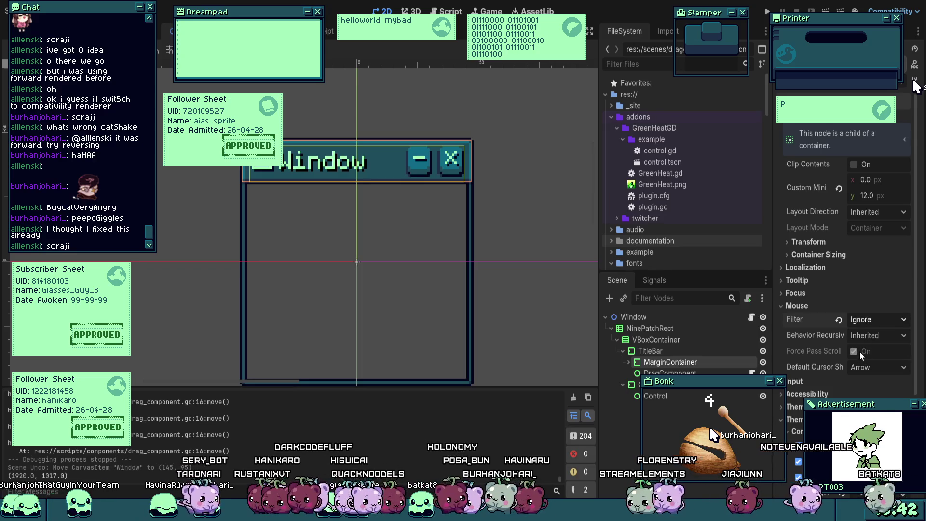
key("ctrl+z")
left_click(628, 362)
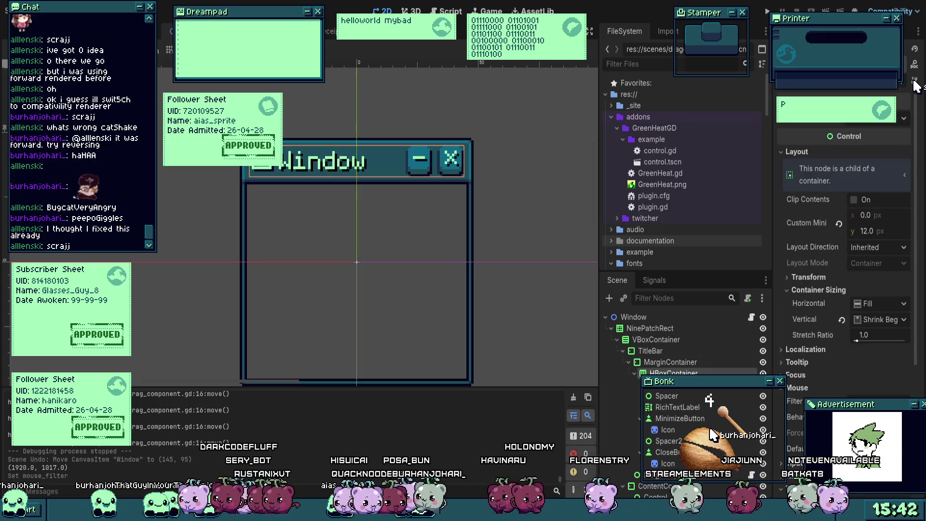
Step: Check the Spacer, RichTextLabel, Content and MinimizeButton settings, then return to the main scene
left_click(666, 396)
left_click(675, 407)
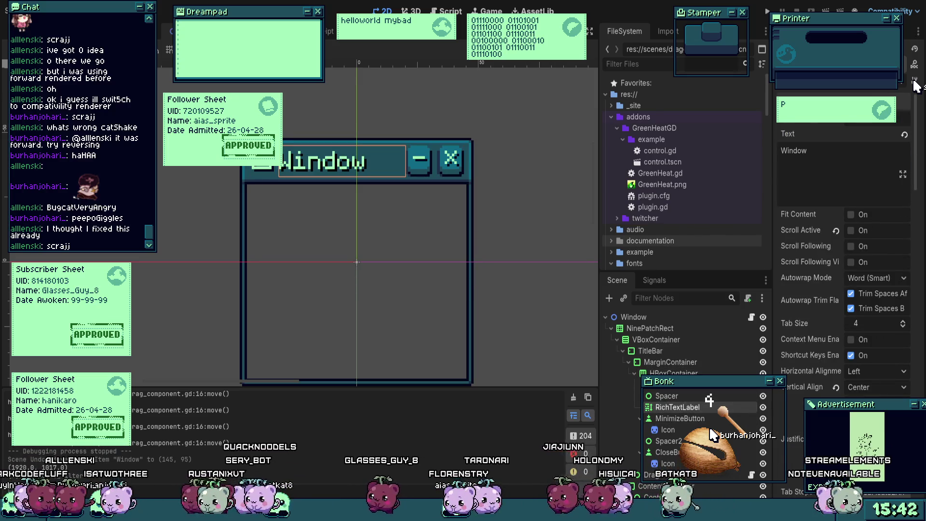
scroll(844, 289, "down", 5)
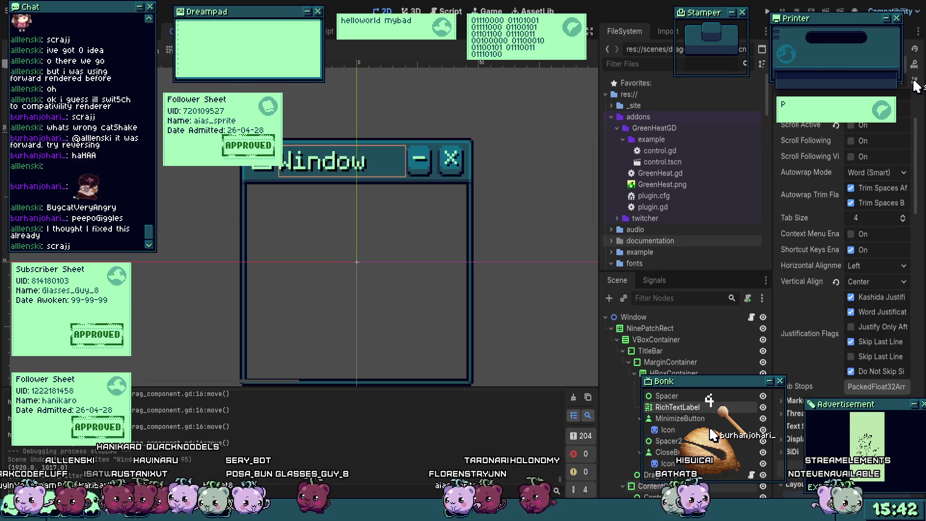
left_click(357, 284)
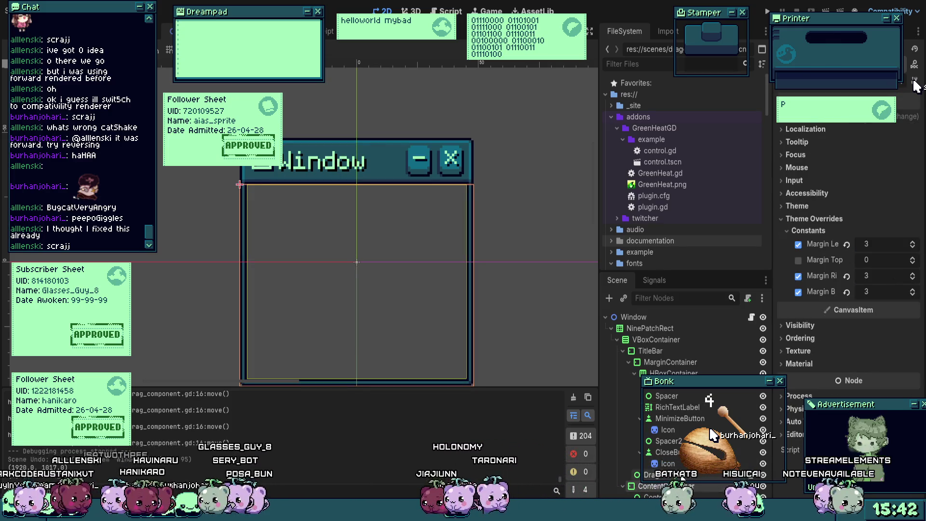
left_click(671, 362)
left_click(676, 373)
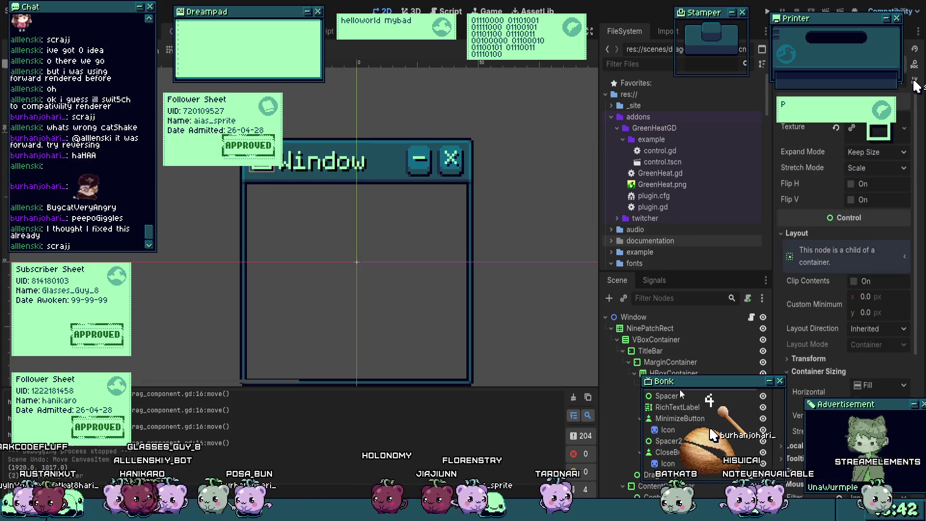
left_click(682, 419)
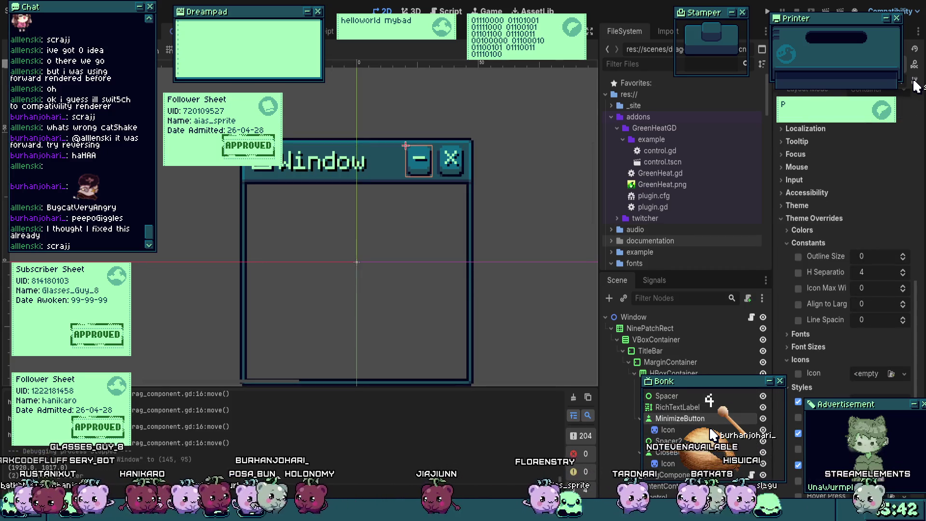
key("ctrl+Tab")
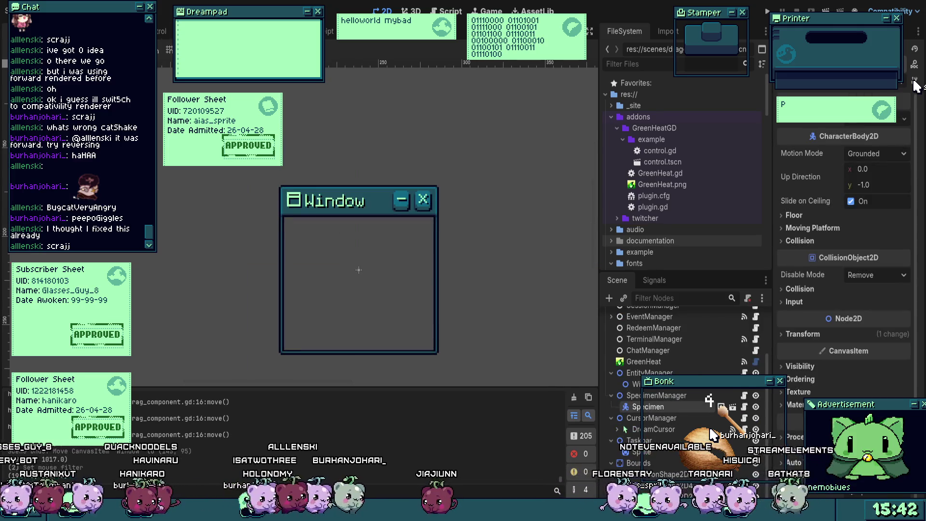
Step: Run the project to test the draggable window, save, and switch to the Window scene
key("F5")
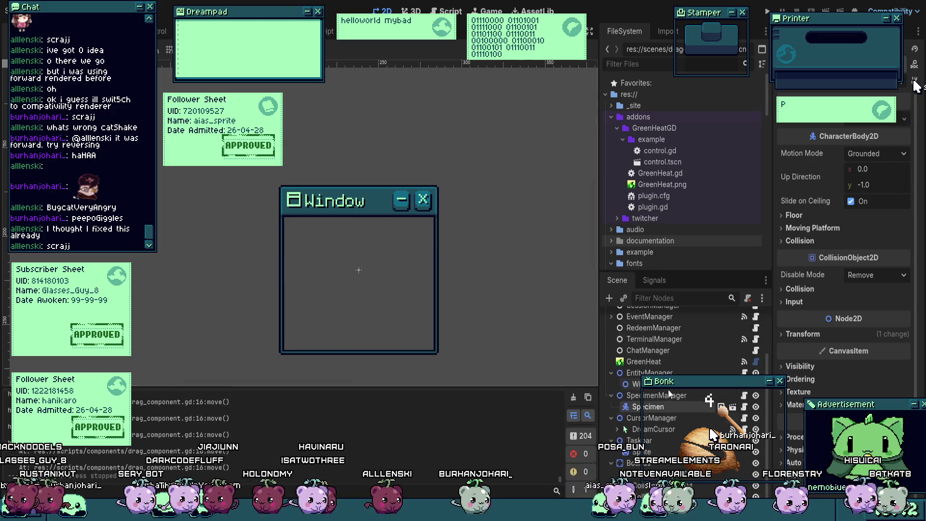
key("ctrl+s")
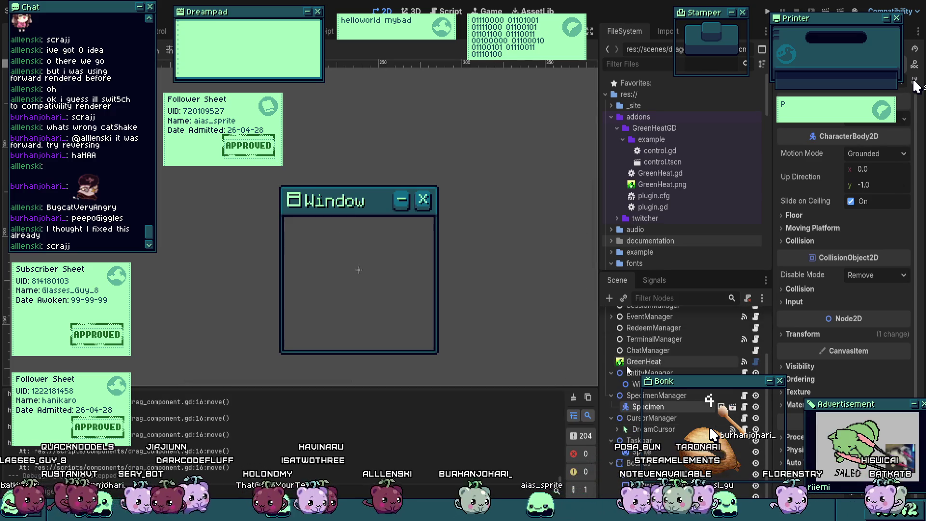
key("ctrl+Tab")
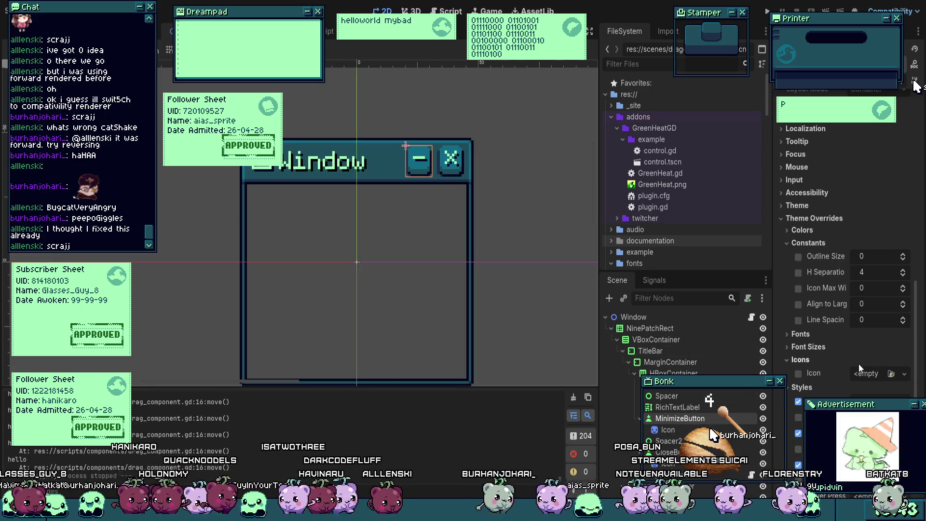
scroll(845, 356, "up", 5)
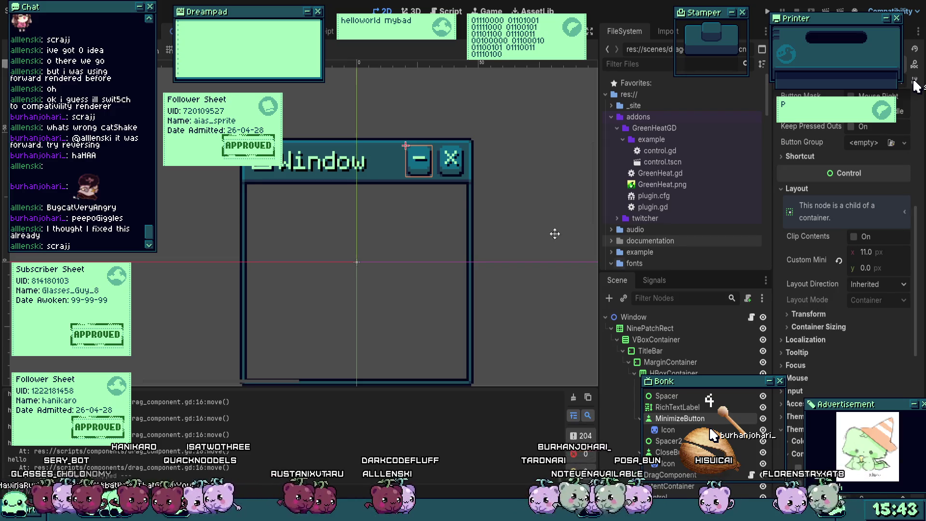
scroll(434, 178, "up", 5)
scroll(423, 174, "up", 2)
scroll(452, 256, "down", 4)
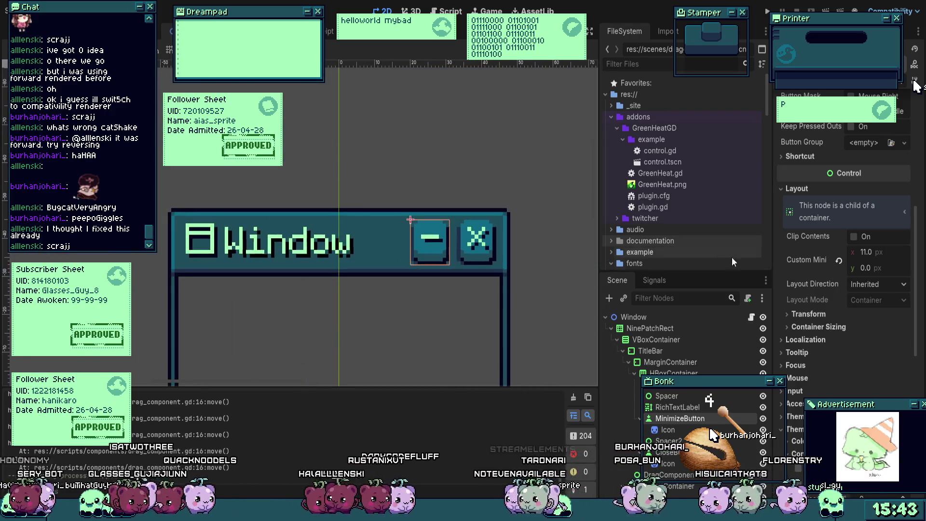
scroll(817, 312, "up", 5)
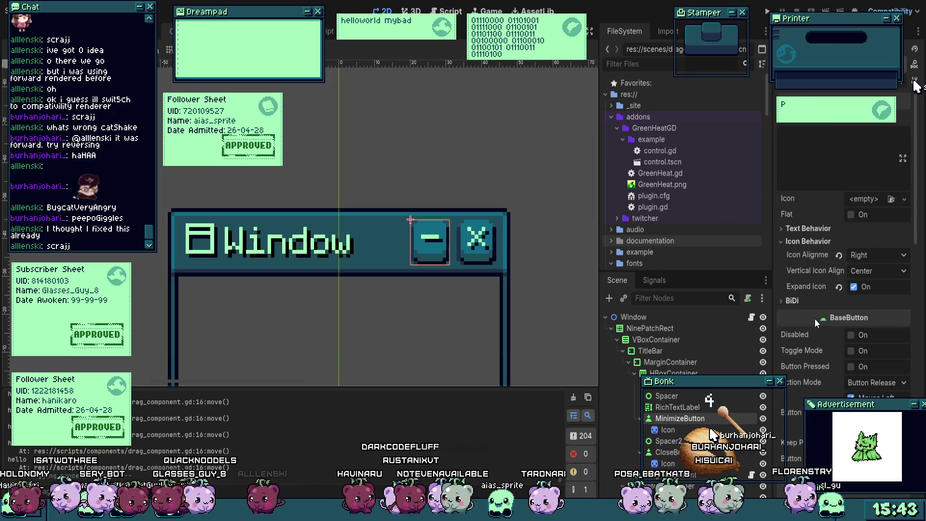
scroll(814, 318, "down", 3)
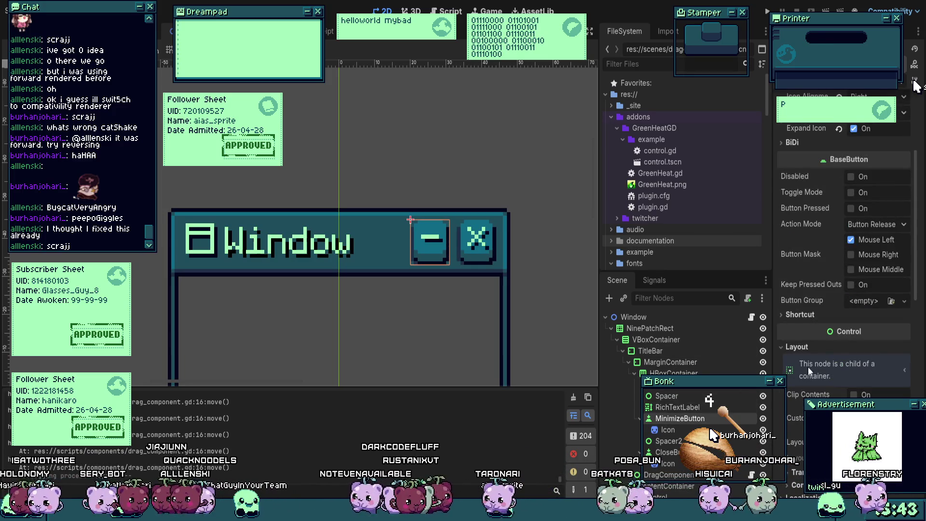
scroll(808, 367, "down", 3)
scroll(811, 367, "up", 5)
scroll(808, 369, "up", 2)
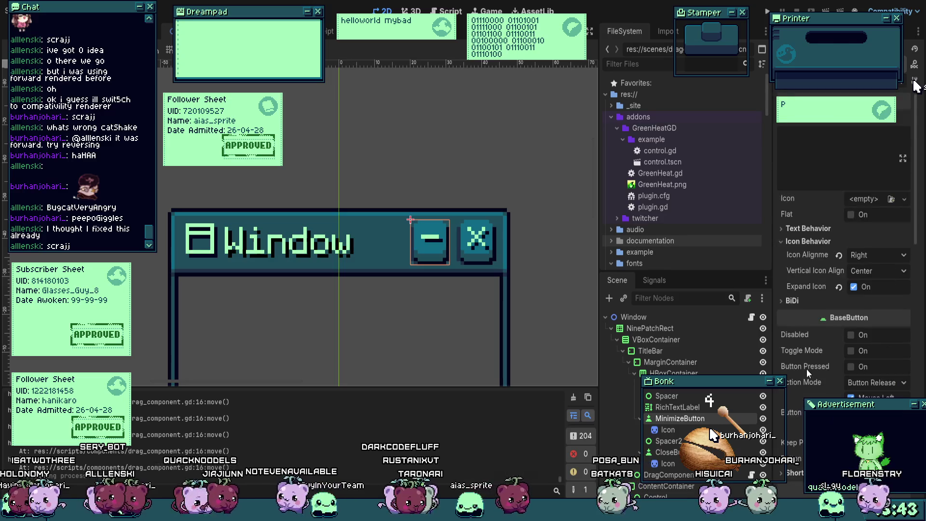
scroll(806, 365, "down", 4)
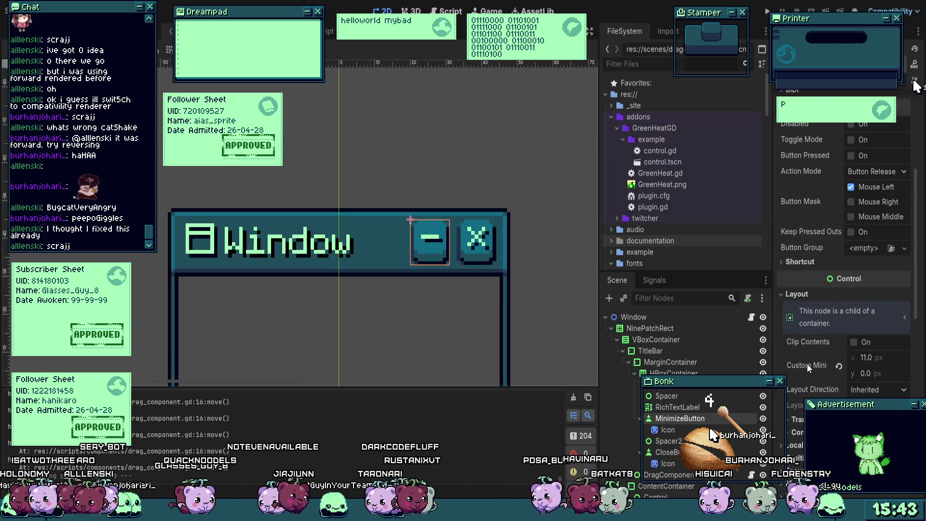
scroll(796, 391, "down", 2)
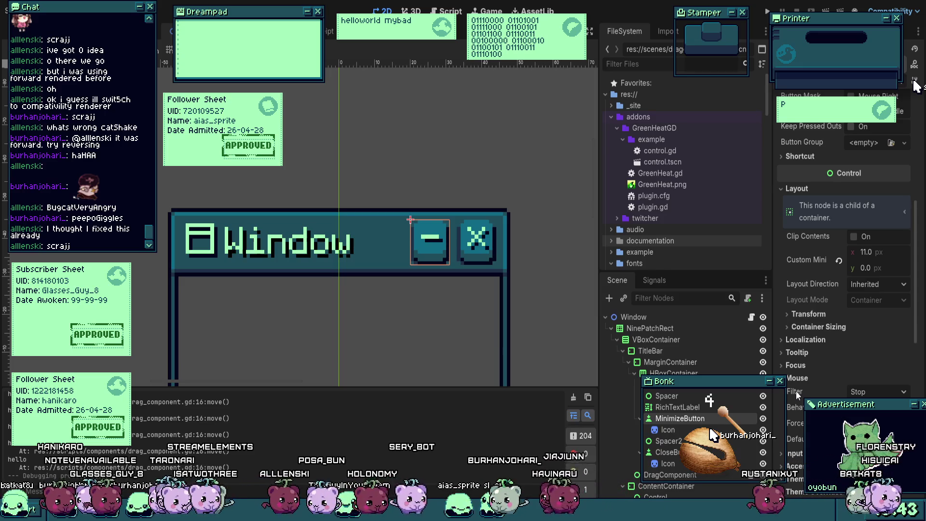
Step: Review the mouse settings of the TitleBar, MarginContainer, HBoxContainer and window icon nodes
left_click(687, 409)
left_click(658, 353)
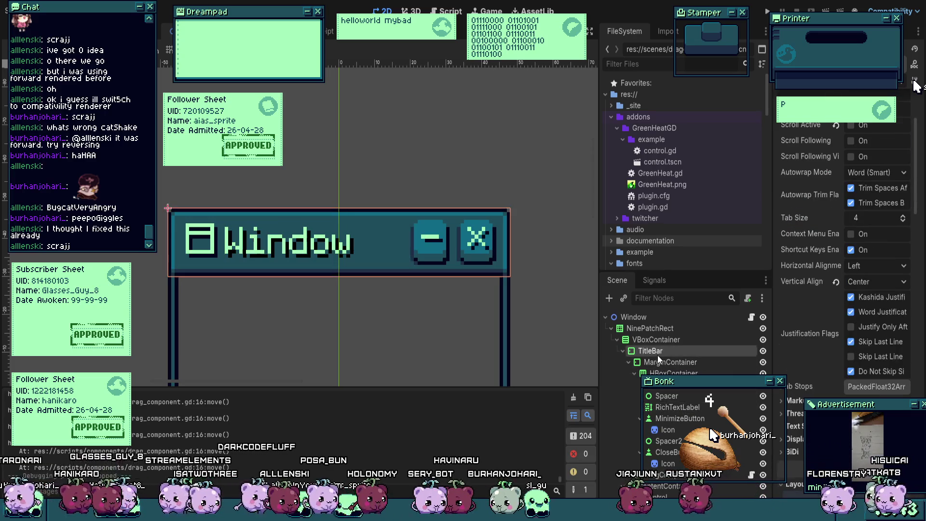
left_click(810, 304)
left_click(810, 303)
left_click(695, 362)
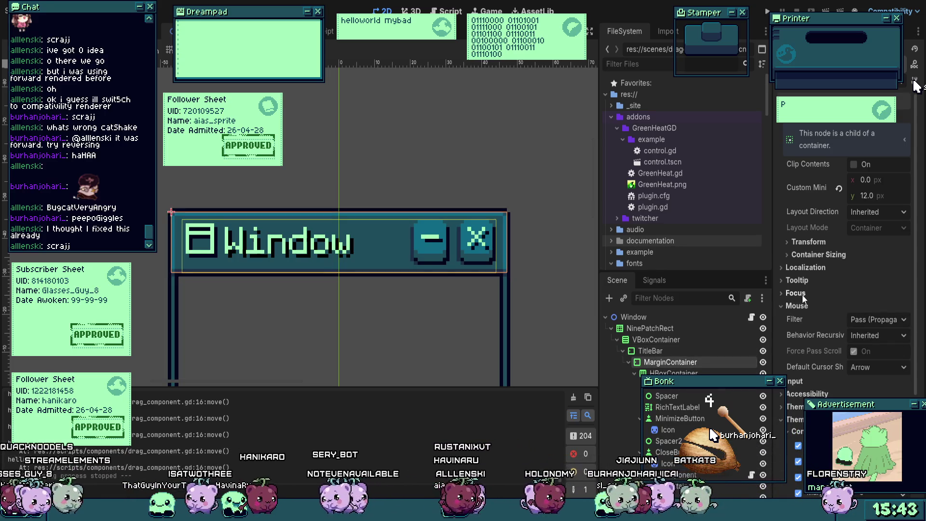
left_click(738, 372)
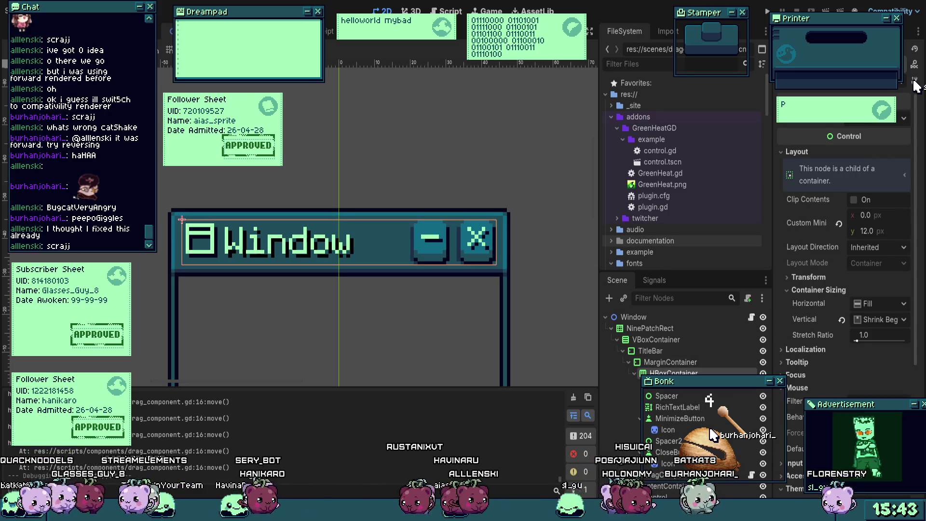
left_click(676, 388)
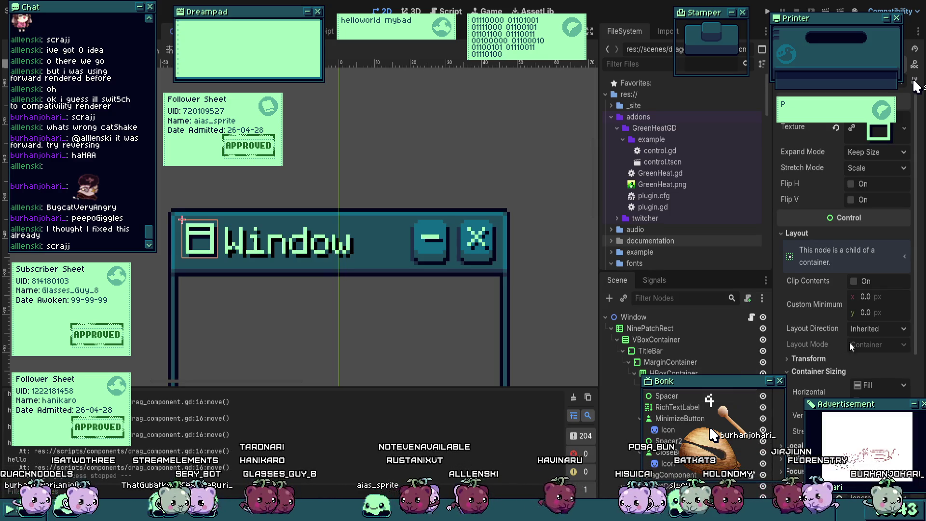
scroll(823, 351, "down", 3)
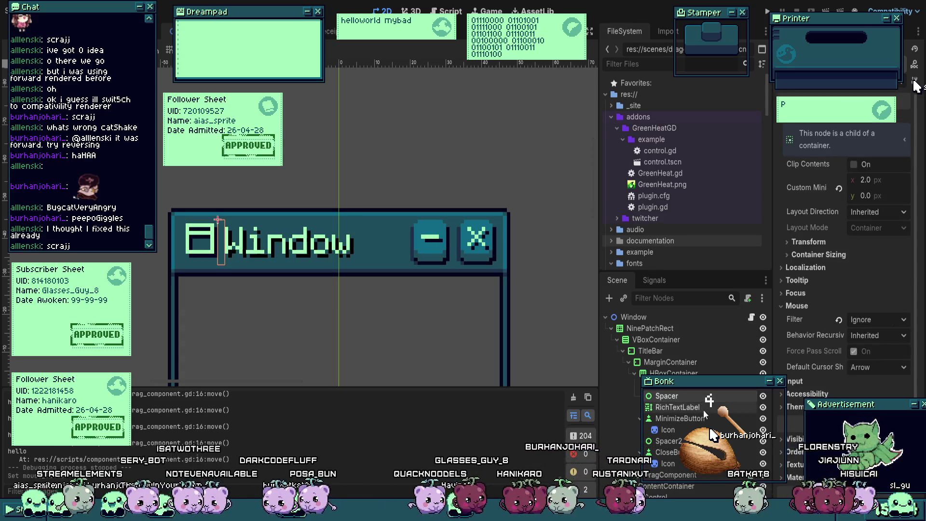
Step: Revert the RichTextLabel and Spacer2 mouse filters to the default Stop
left_click(708, 408)
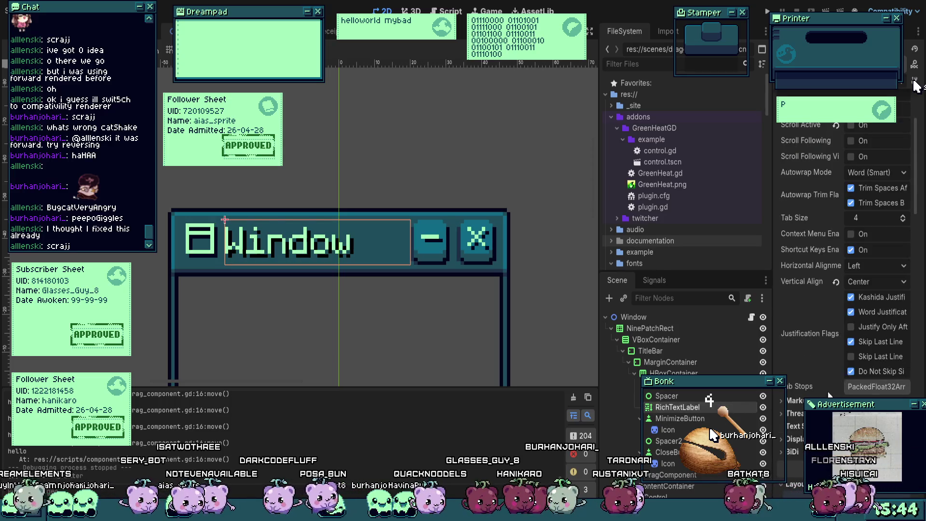
scroll(841, 381, "down", 3)
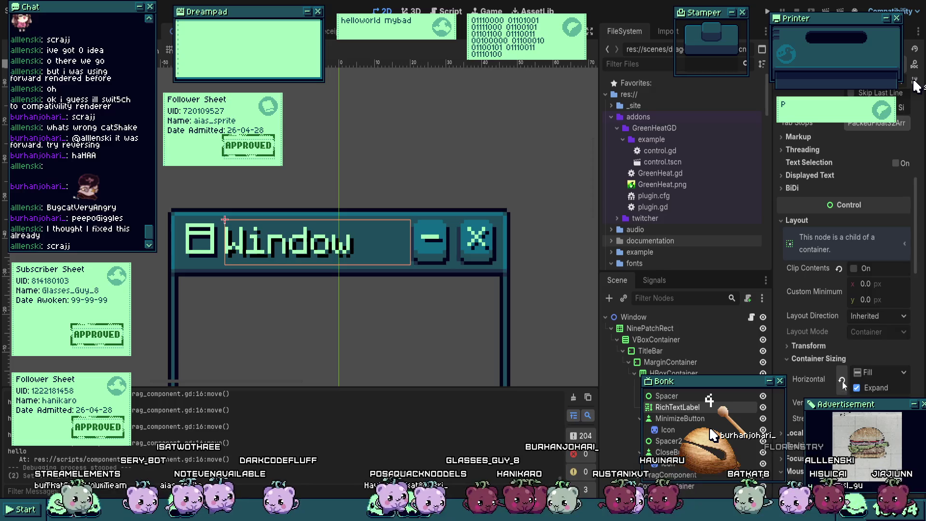
scroll(841, 382, "down", 3)
left_click(840, 380)
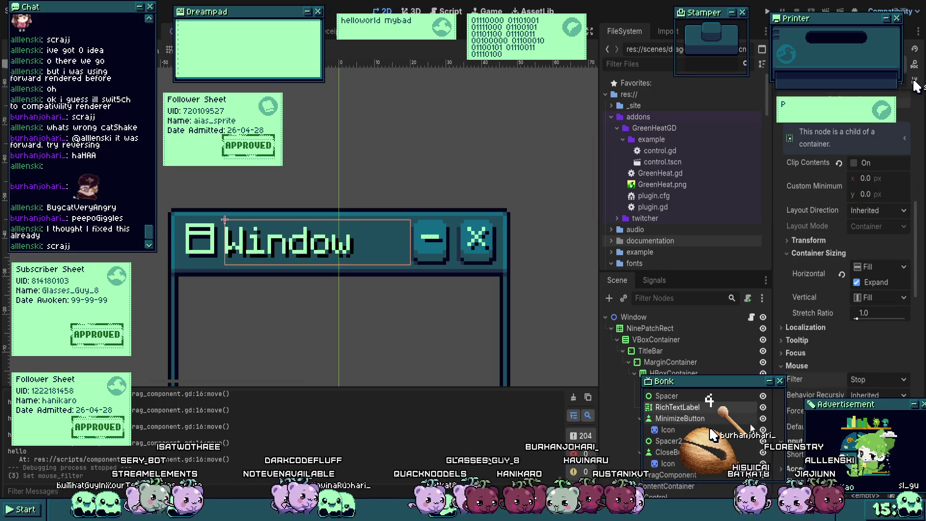
key("Down")
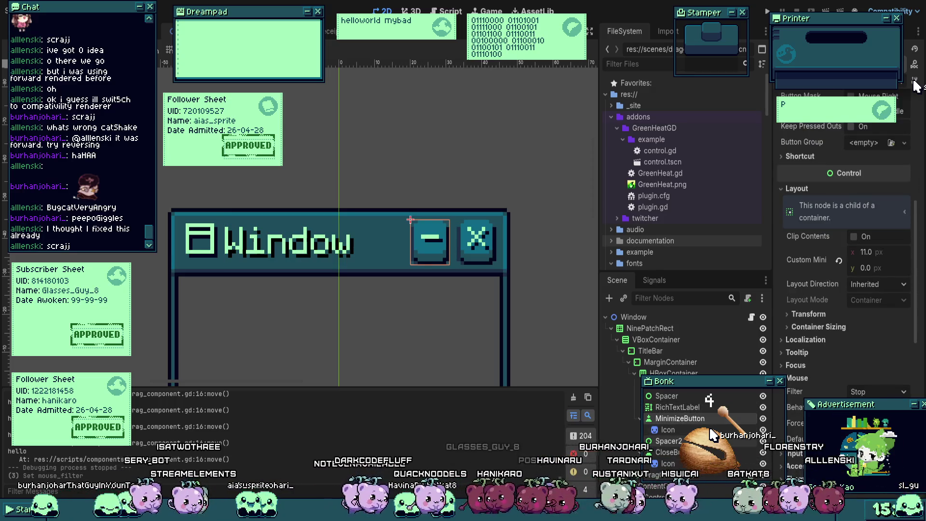
key("Down")
key("Down")
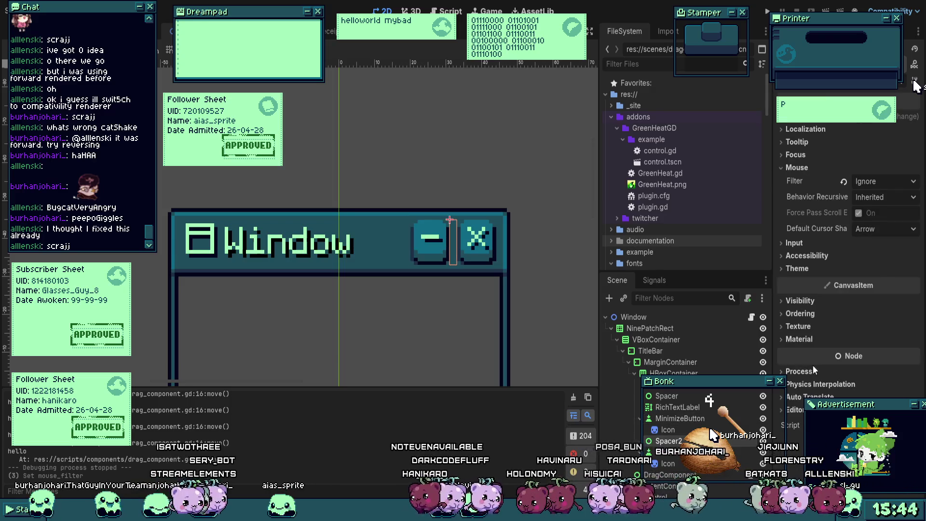
left_click(843, 181)
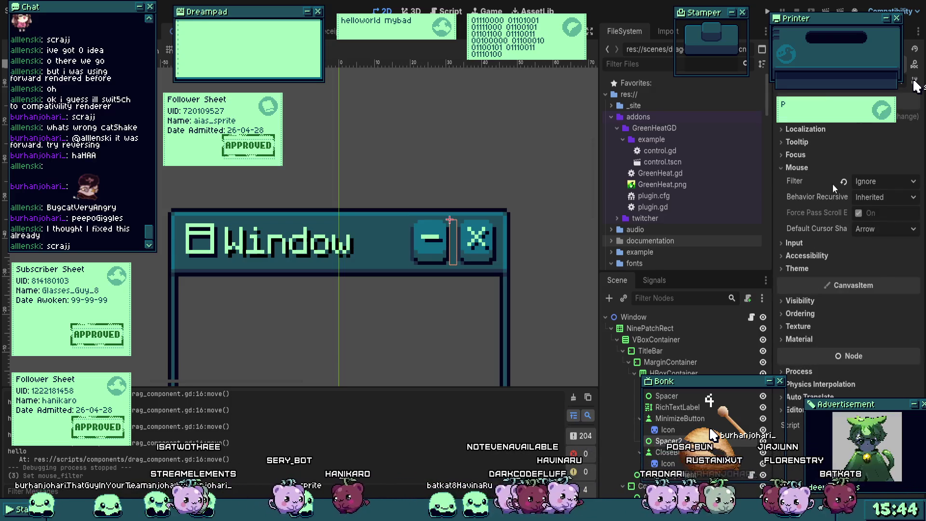
Step: Check the CloseButton and MinimizeButton settings, then select the DragComponent node
key("Down")
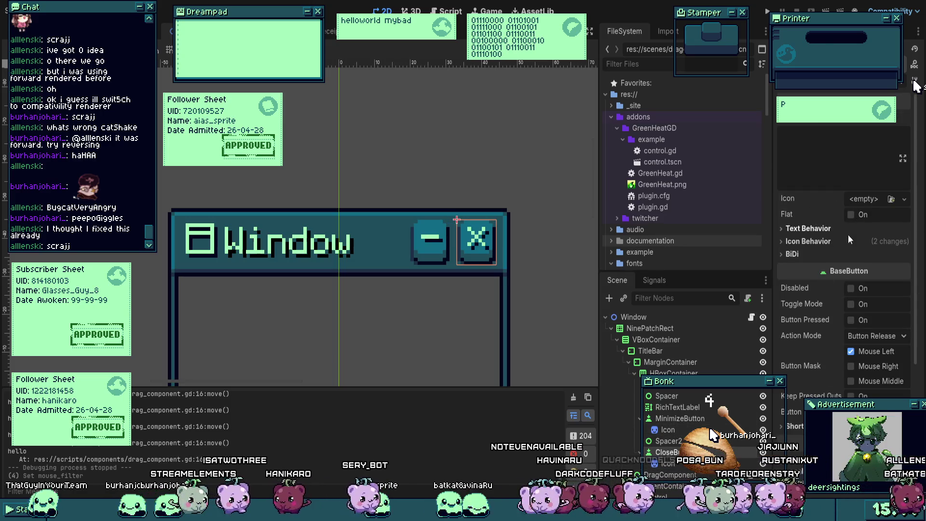
scroll(838, 314, "down", 2)
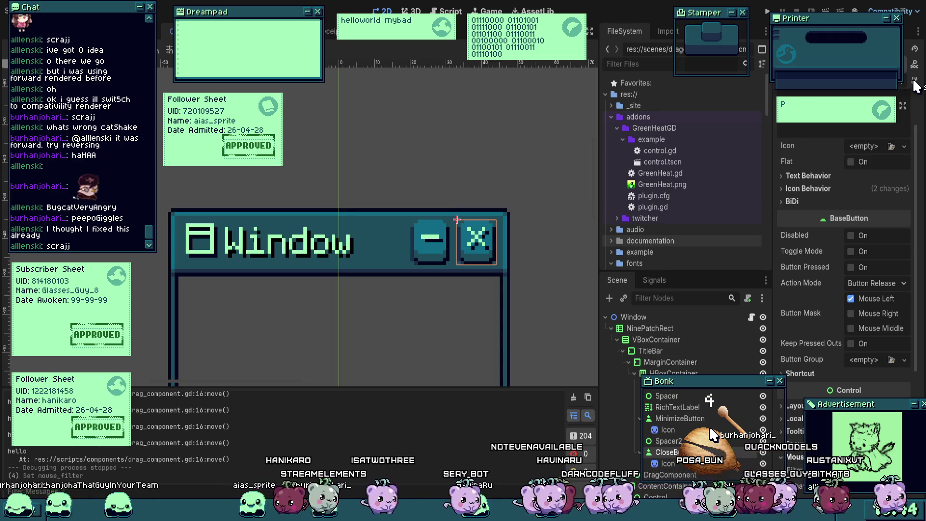
left_click(692, 421)
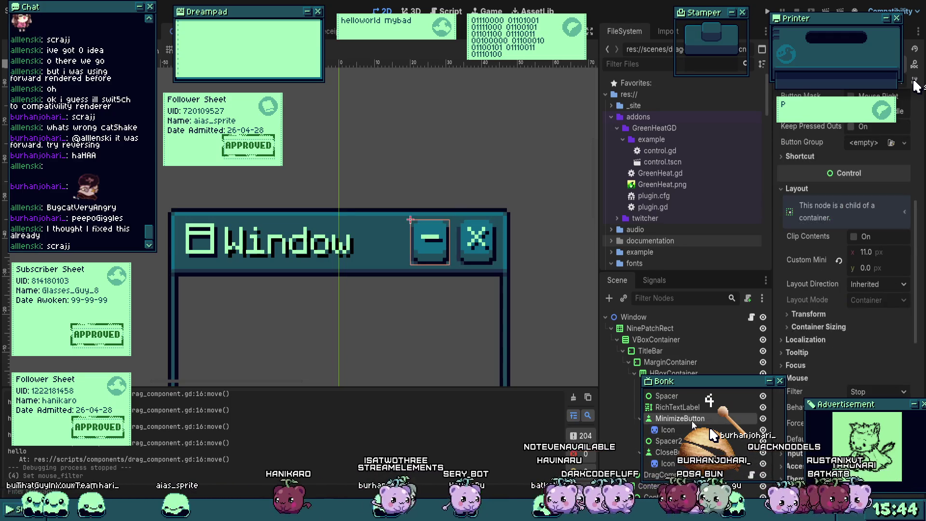
left_click(690, 476)
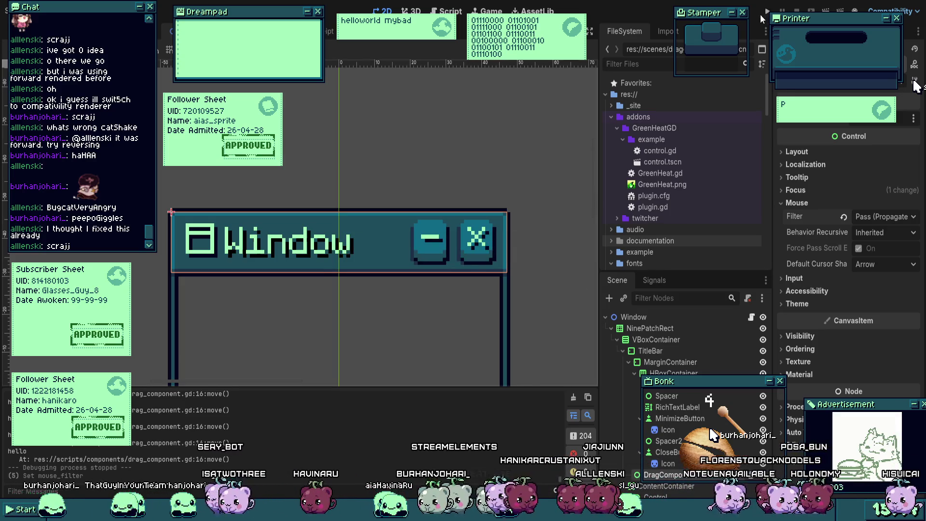
Step: Test-run the project, then set DragComponent's mouse filter to Ignore, save, and rerun
key("F5")
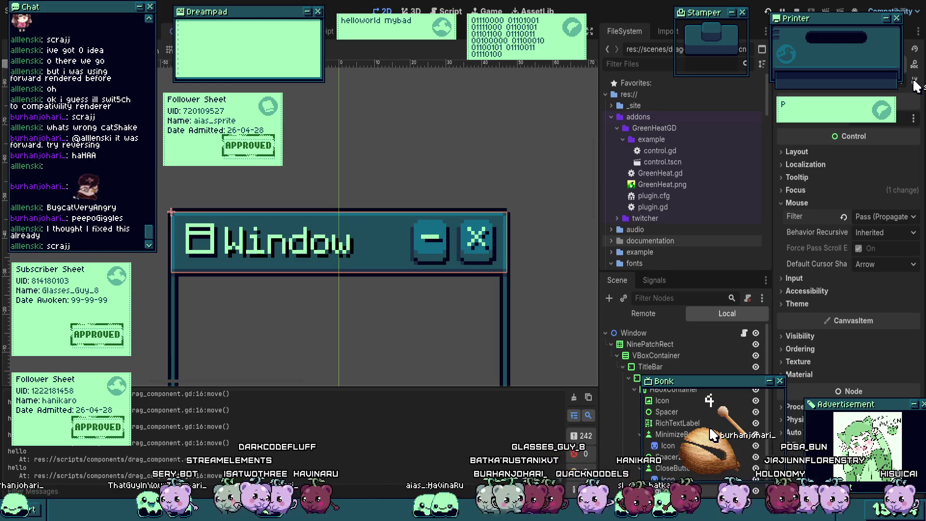
key("F8")
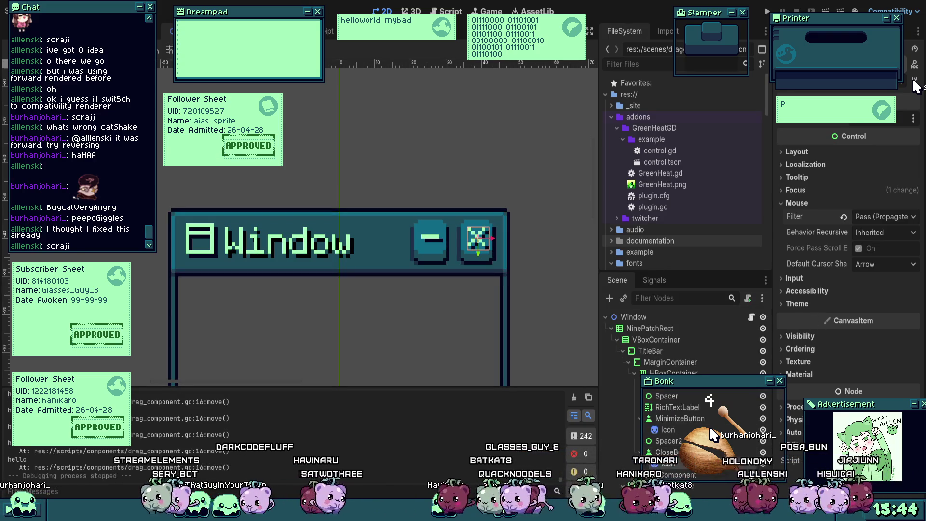
left_click(873, 217)
left_click(863, 247)
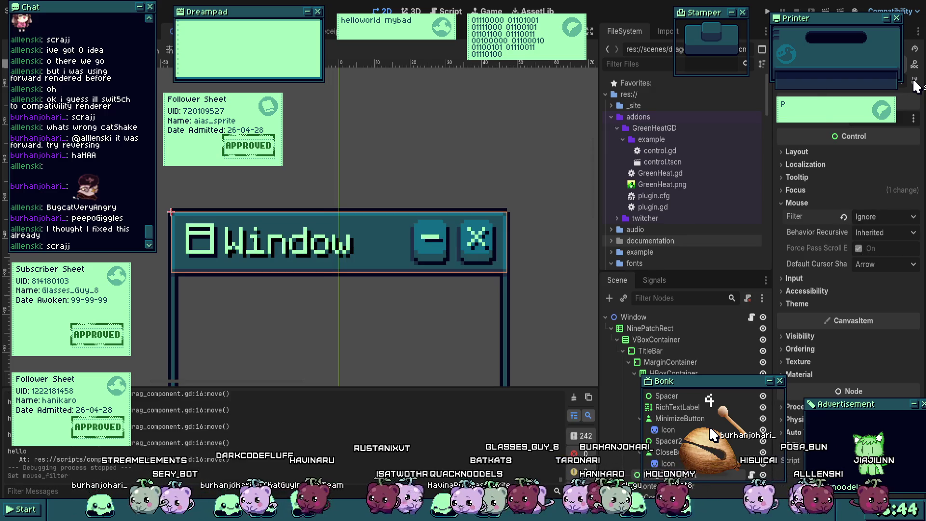
key("ctrl+s")
key("F5")
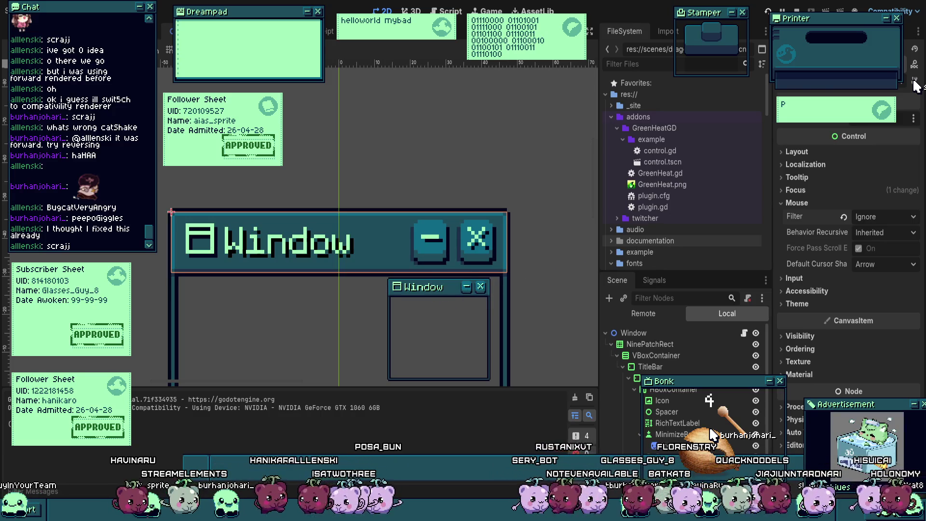
Step: Stop the running project with F8, then expand and collapse the Inspector's Input section
key("F8")
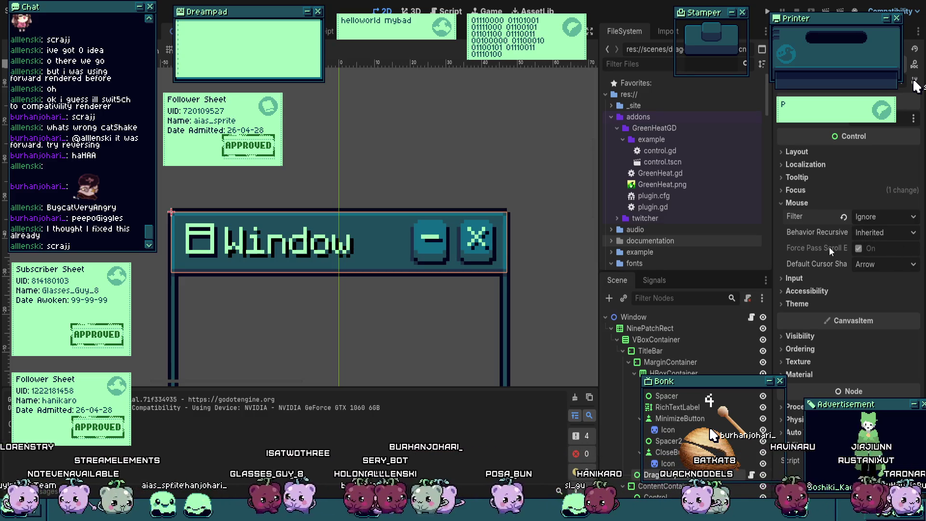
left_click(803, 280)
left_click(804, 280)
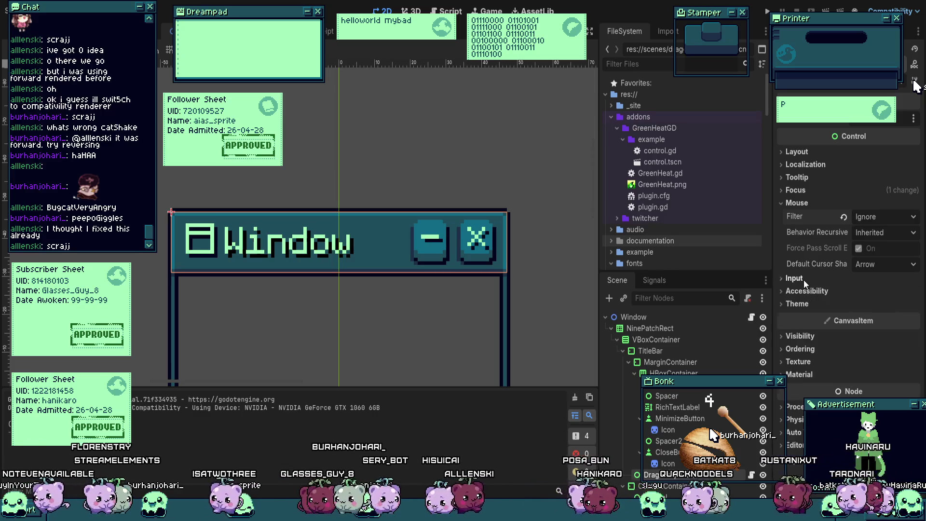